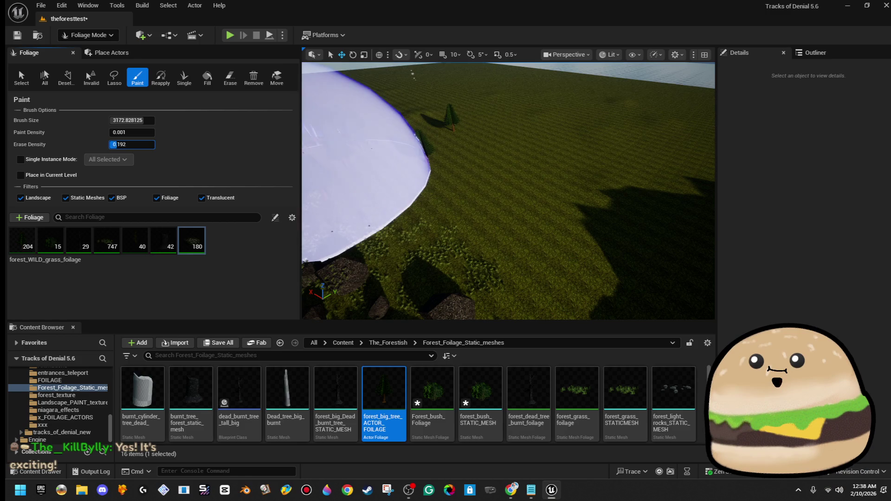
Commit an Erase Density of 0.299 and switch the foliage tool to Erase
click(541, 127)
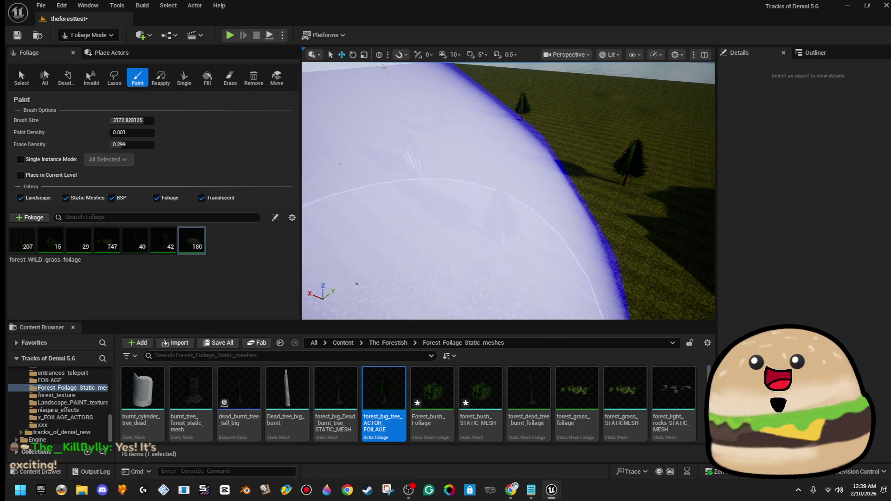
scroll(533, 139, down, 5)
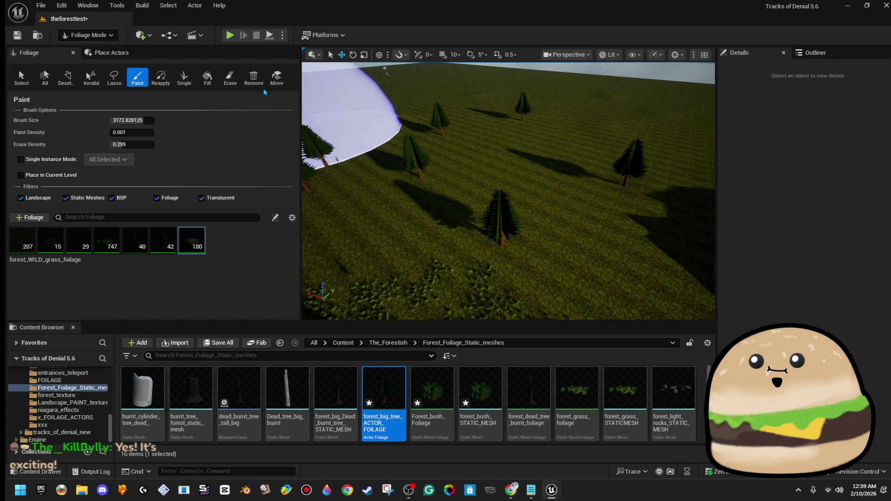
click(230, 77)
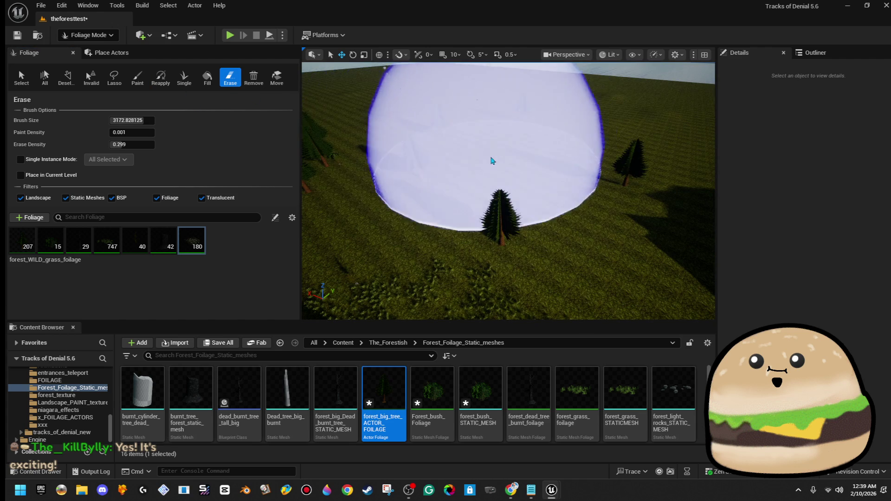
With Forest_bush_Foliage selected, set Erase Density to 0.0 and erase the trees under the brush
click(52, 236)
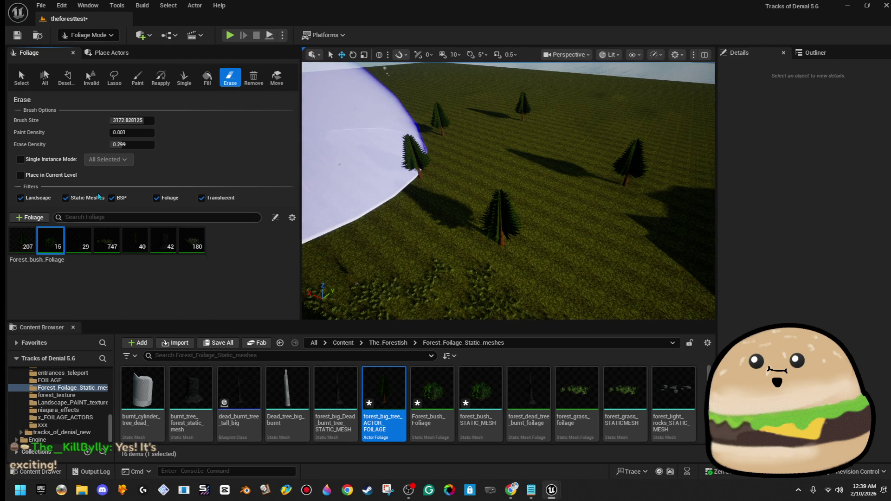
click(132, 144)
text(0.029)
key(Return)
click(132, 144)
text(0.0)
key(Return)
drag(551, 174, 478, 123)
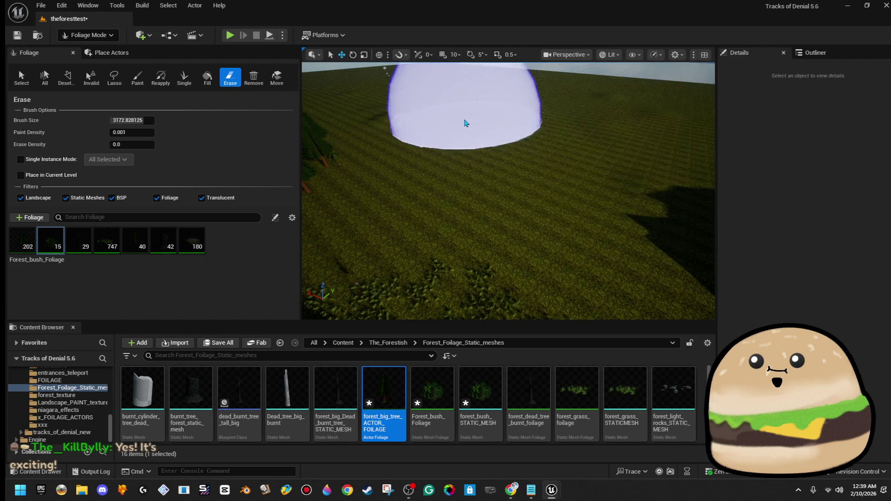
key(Up)
key(Up)
key(Up)
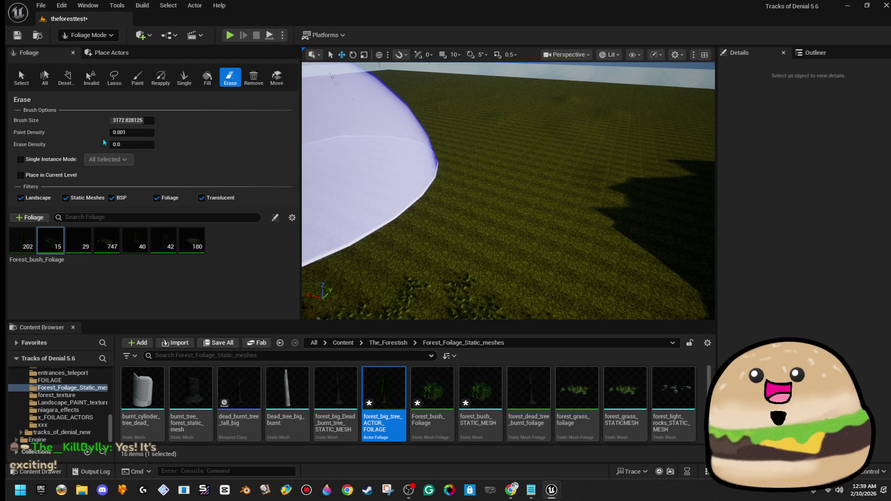
Select forest_big_tree_ACTOR_FOILAGE in Paint mode and paint a big tree onto the ground
click(22, 239)
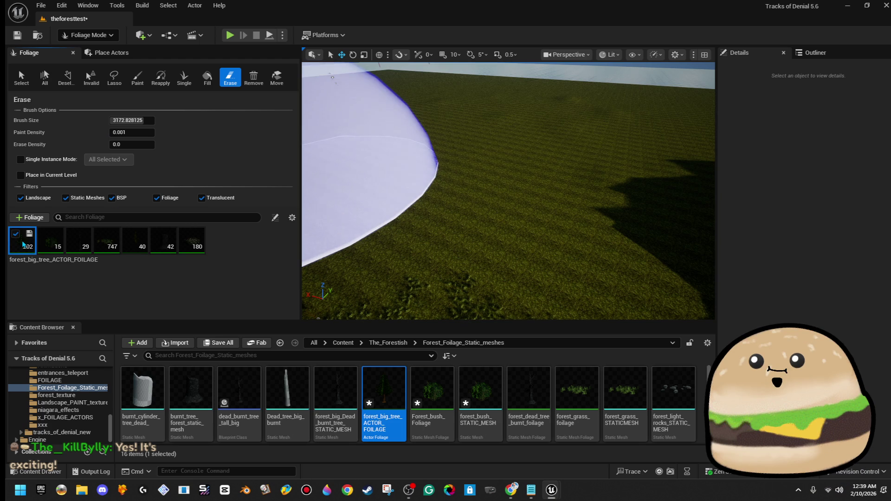
click(136, 79)
click(529, 176)
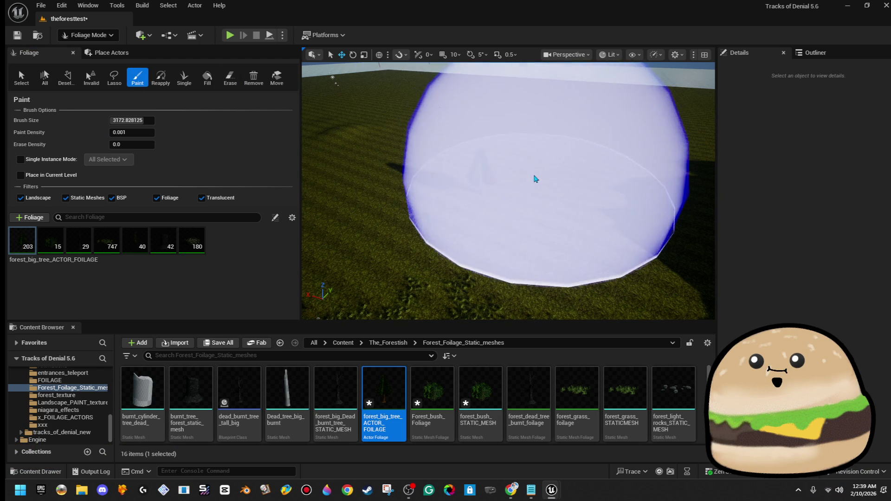
Paint several more big trees onto the grass field
click(410, 153)
click(528, 152)
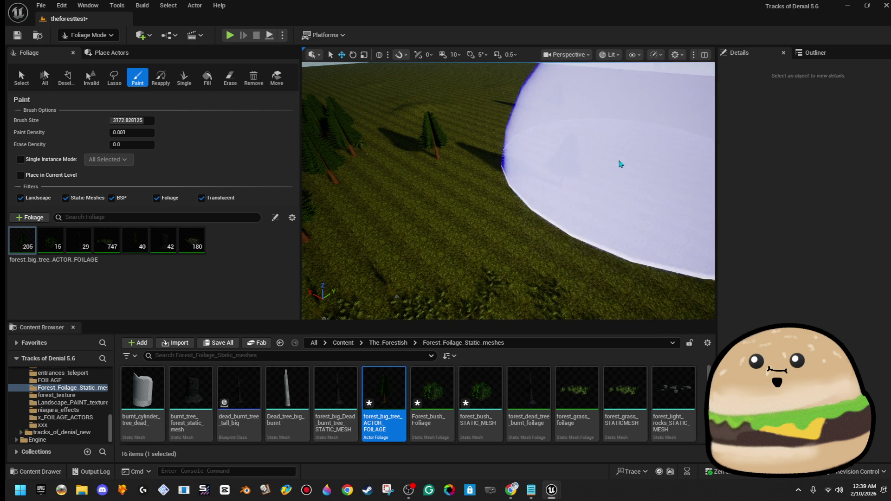
click(557, 143)
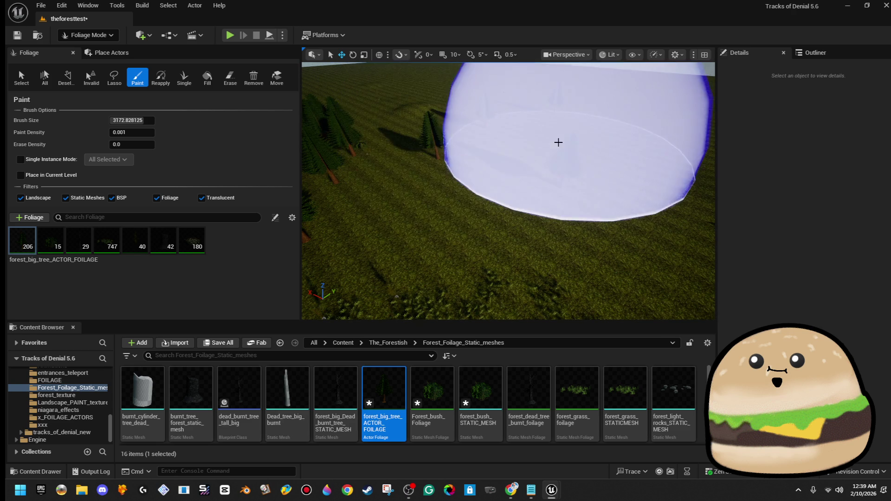
Raise Paint Density to 0.197, paint a dense cluster, then undo that stroke
click(133, 132)
text(0.123)
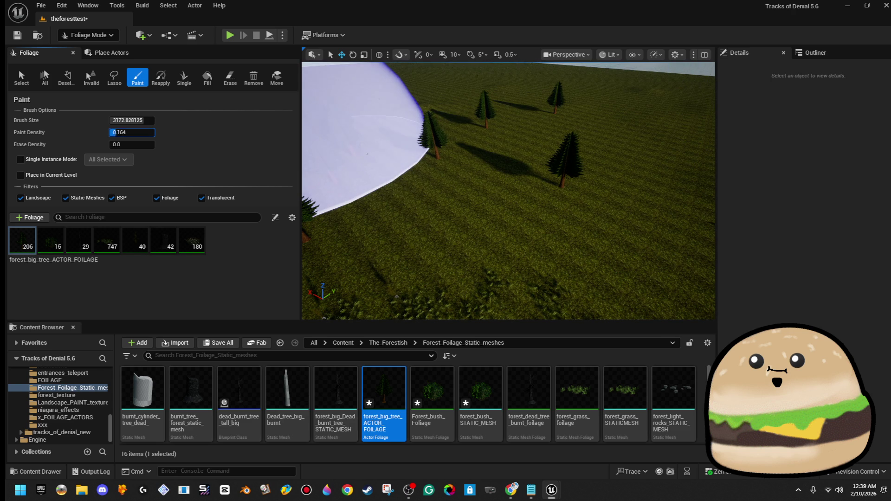
drag(132, 132, 139, 133)
click(539, 146)
scroll(529, 150, down, 5)
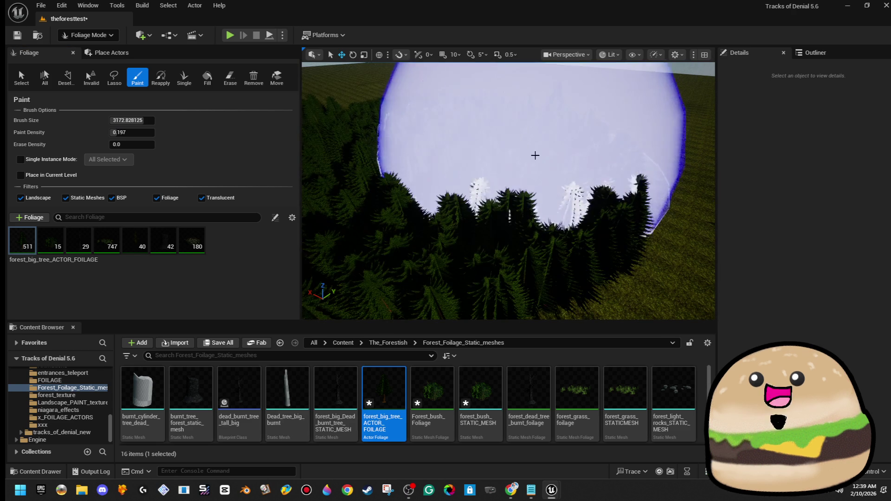
key(ctrl+z)
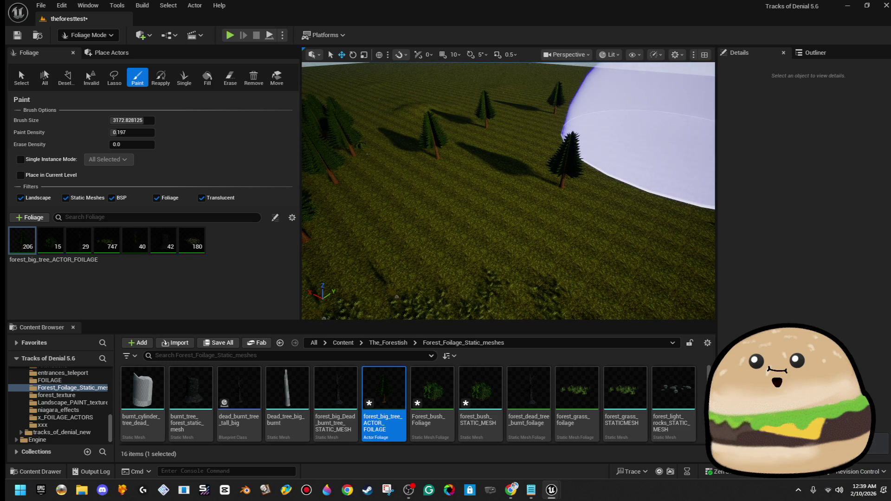
Paint a stand of big trees across the field, then erase some to thin them
mouse_move(414, 146)
mouse_down()
mouse_move(475, 149)
mouse_move(428, 70)
mouse_up()
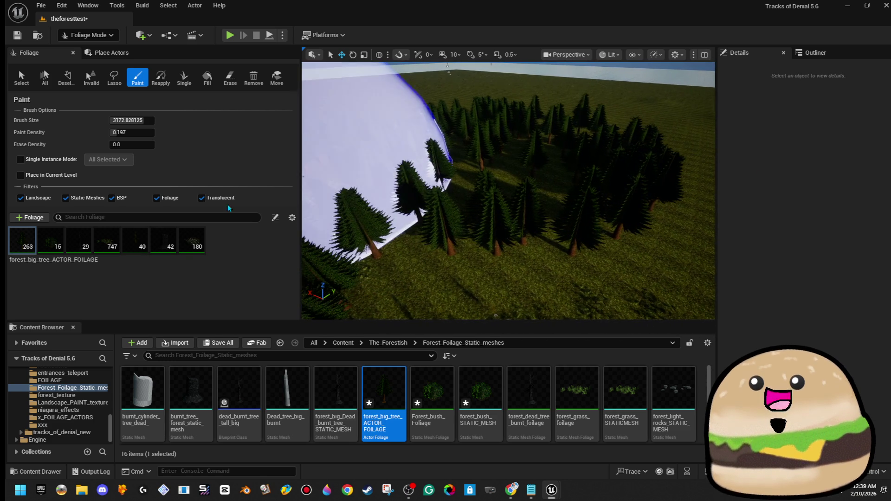
click(230, 77)
mouse_move(537, 178)
mouse_down()
mouse_move(531, 189)
mouse_move(483, 128)
mouse_up()
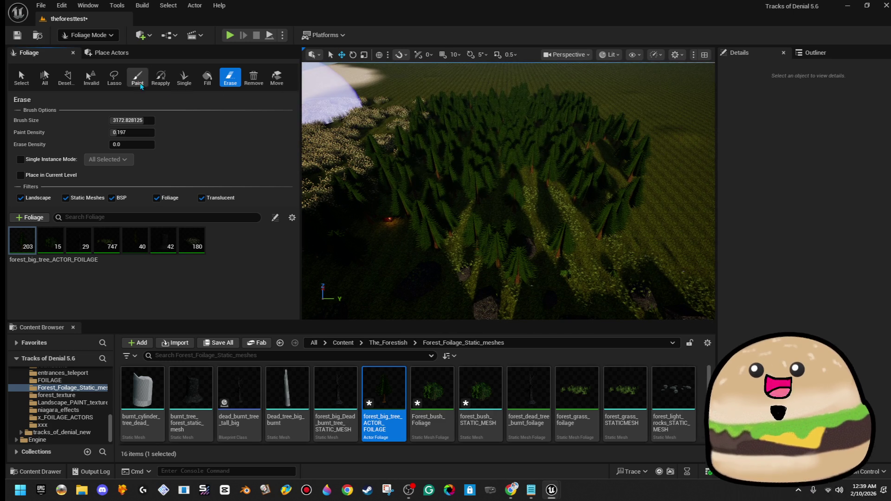
Switch back to painting and brush a few more big trees across the forest
click(137, 76)
mouse_move(484, 159)
mouse_down()
mouse_move(454, 155)
mouse_move(561, 161)
mouse_up()
mouse_move(472, 153)
mouse_down()
mouse_move(541, 159)
mouse_move(497, 135)
mouse_up()
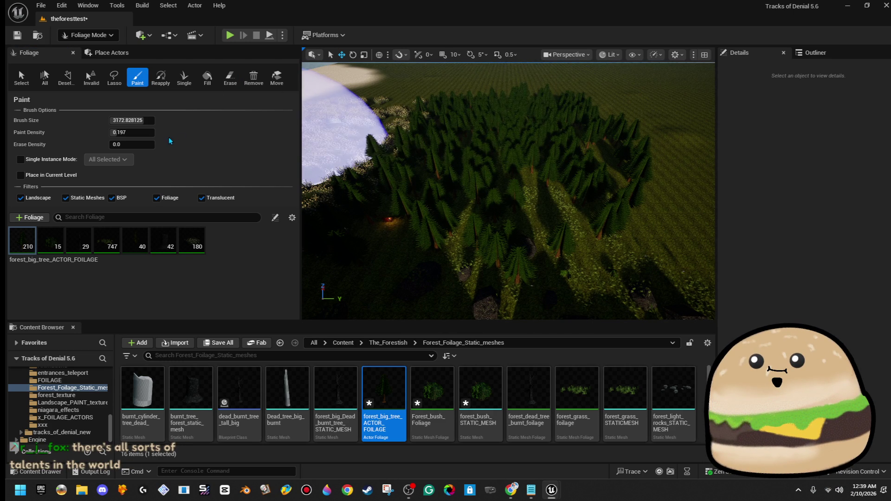
Raise Paint Density to 0.219, paint more trees, then start a Play-in-Editor test
drag(131, 133, 139, 132)
mouse_move(499, 163)
mouse_down()
mouse_move(514, 142)
mouse_move(572, 177)
mouse_move(550, 149)
mouse_up()
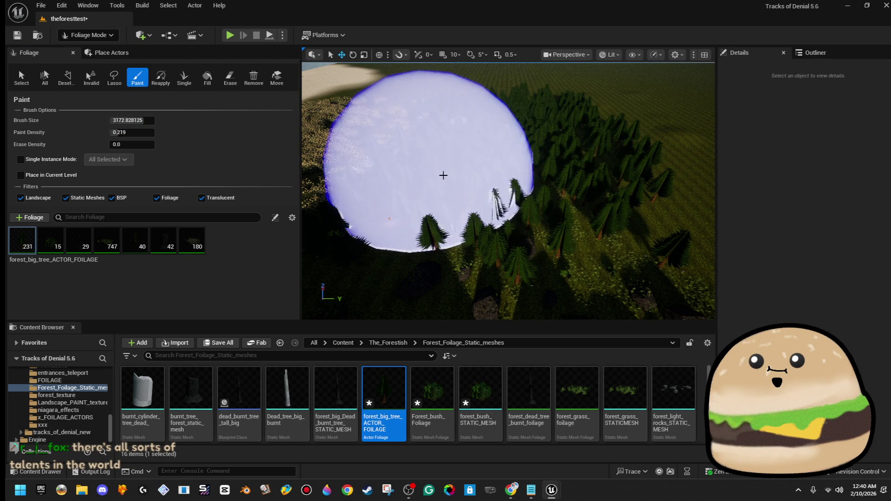
drag(550, 144, 394, 91)
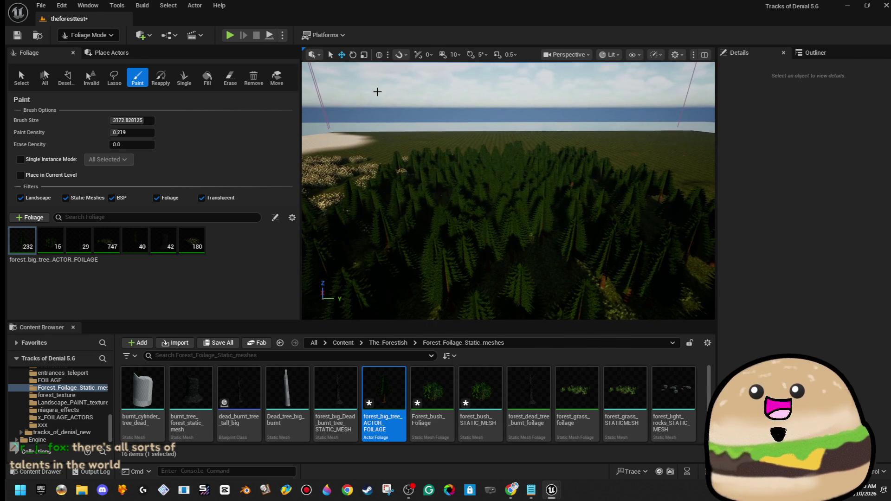
click(230, 37)
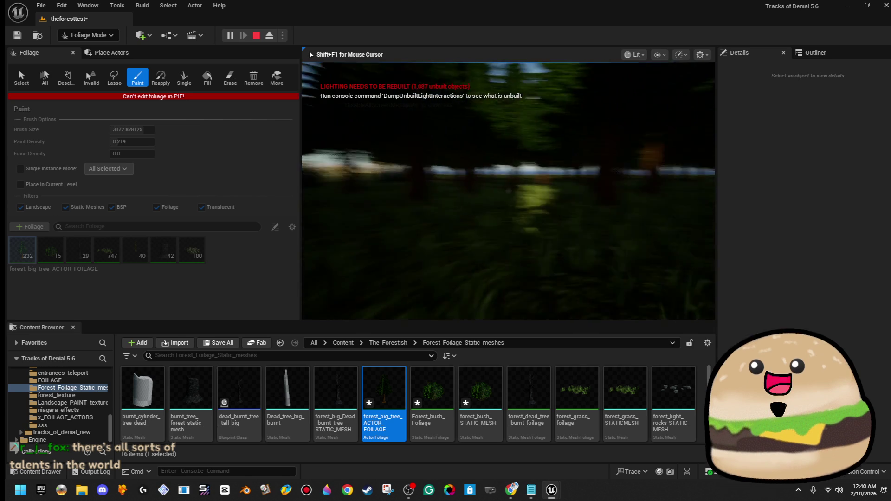
Stop the play-test and raise Paint Density to 0.285
key(Escape)
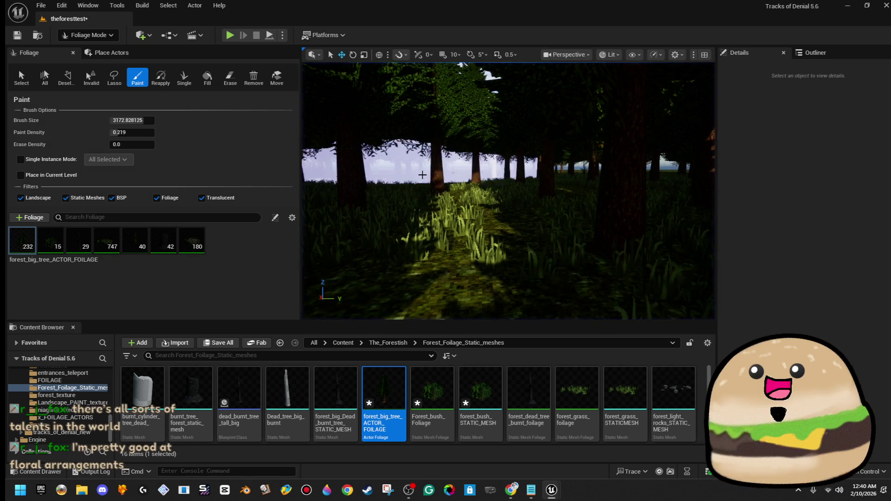
drag(119, 132, 125, 132)
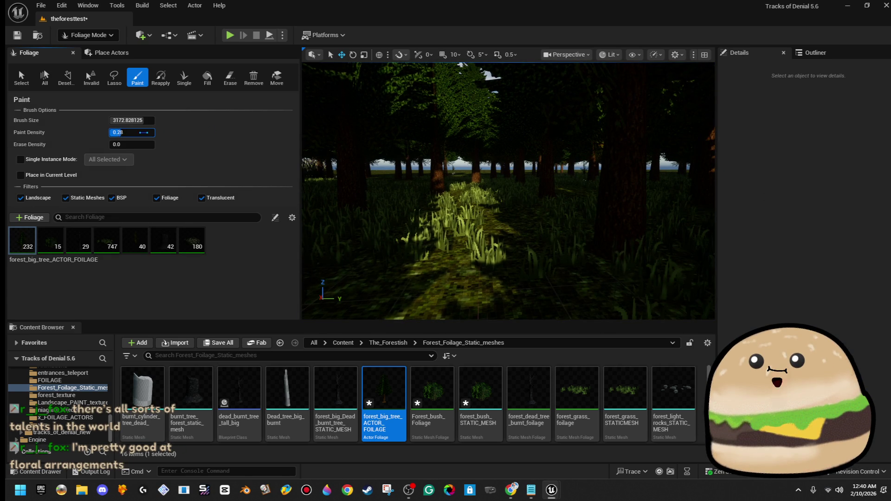
click(230, 77)
key(shift)
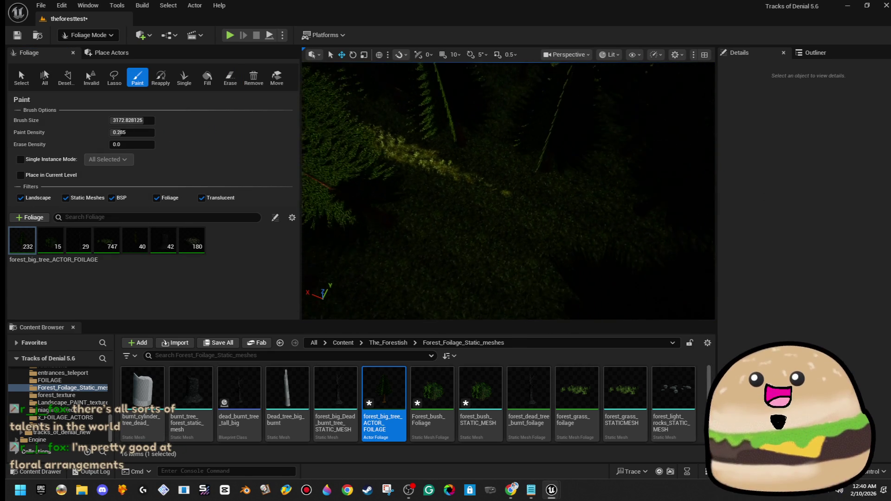
Fly back over the tree field and paint many more big trees into the forest
key(s)
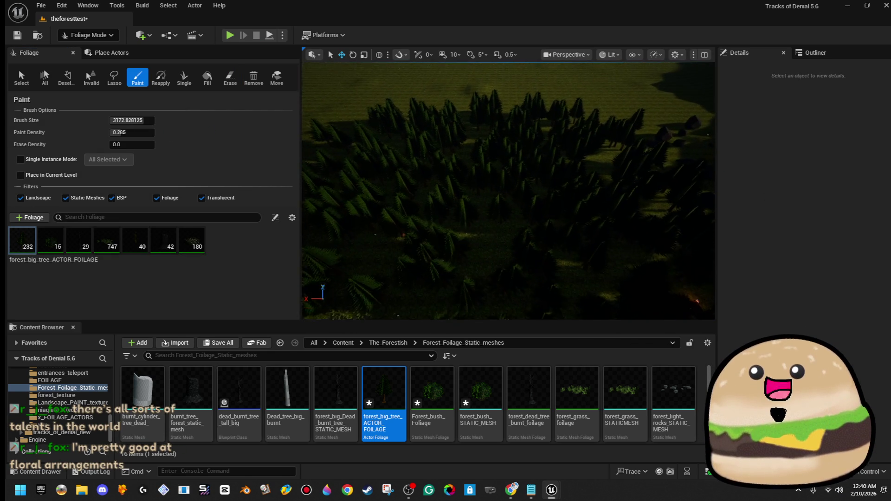
key(s)
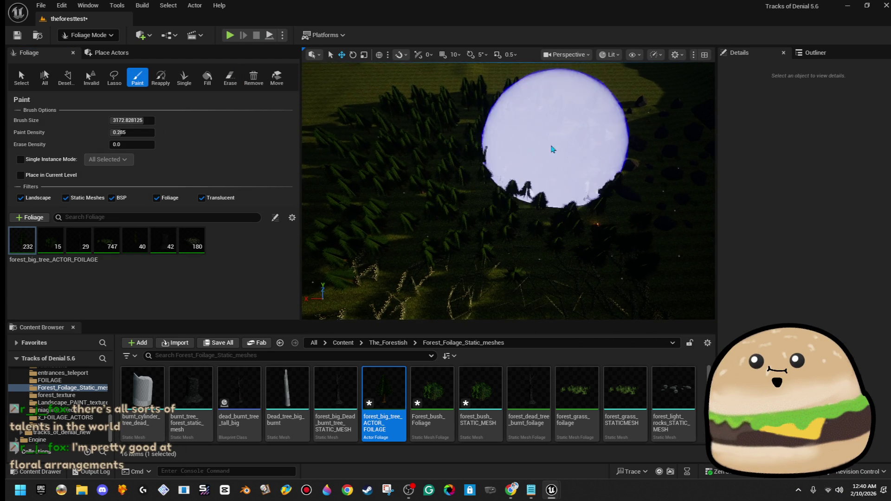
mouse_move(480, 130)
mouse_down()
mouse_move(395, 139)
mouse_move(577, 183)
mouse_move(501, 210)
mouse_move(407, 209)
mouse_up()
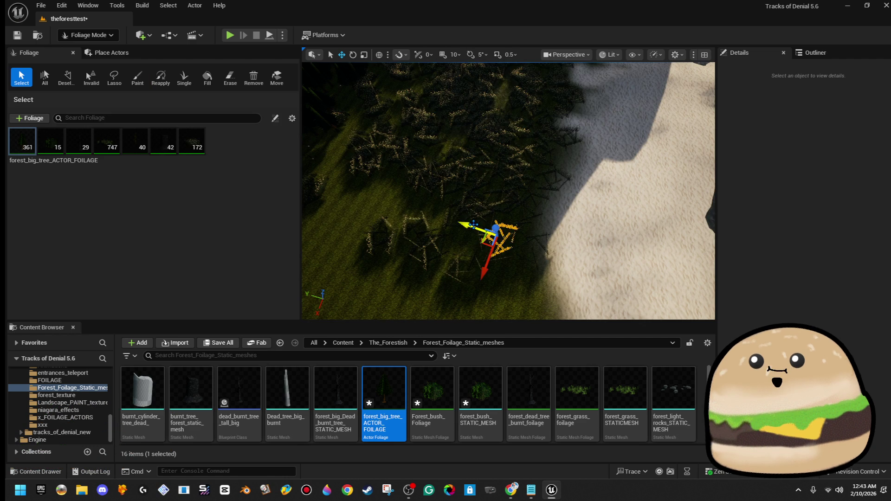
Move the chosen big-tree foliage instance to a new spot on the slope
mouse_move(364, 199)
mouse_down()
mouse_move(369, 172)
mouse_move(359, 172)
mouse_up()
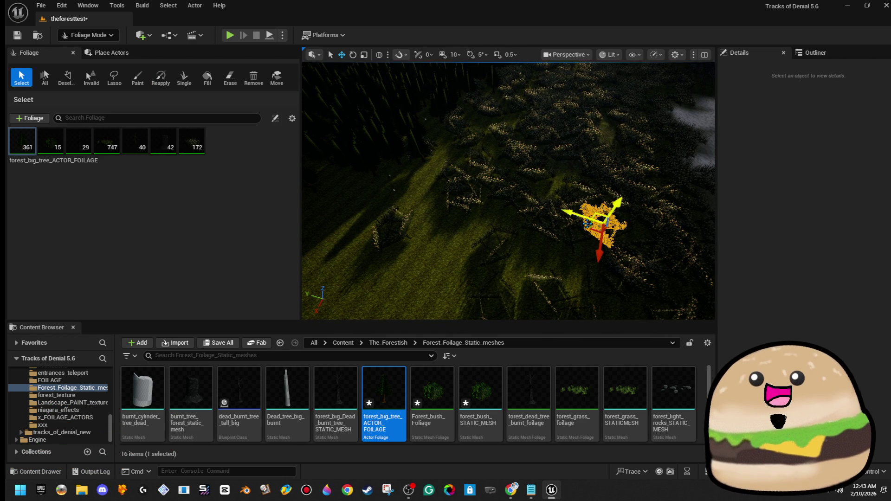
mouse_move(589, 224)
mouse_down()
mouse_move(472, 255)
mouse_move(440, 228)
mouse_move(440, 207)
mouse_up()
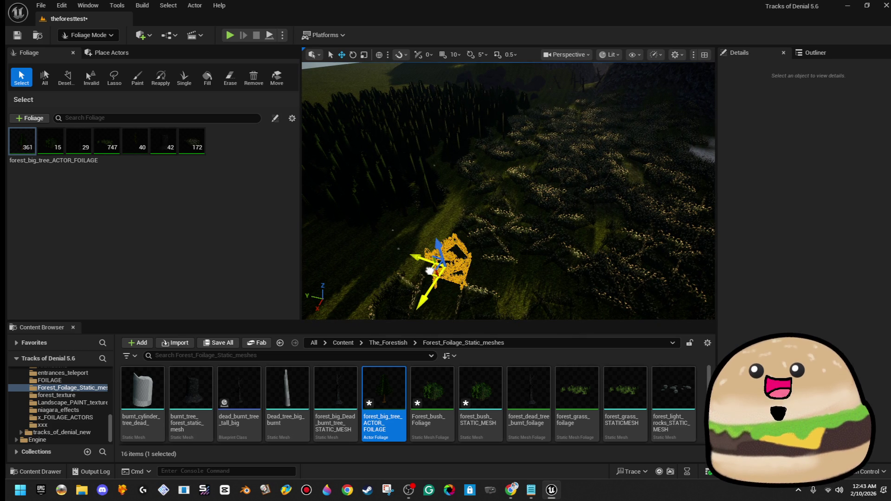
drag(429, 271, 429, 241)
drag(416, 199, 419, 287)
mouse_move(470, 252)
mouse_down()
mouse_move(478, 253)
mouse_move(470, 252)
mouse_up()
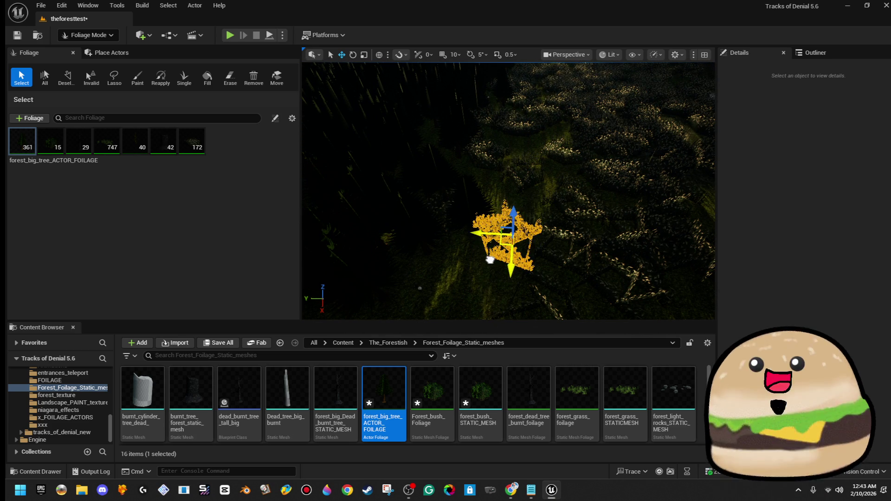
Rotate the big-tree instance to a new angle with the rotate gizmo
key(e)
drag(538, 242, 510, 274)
drag(508, 190, 504, 142)
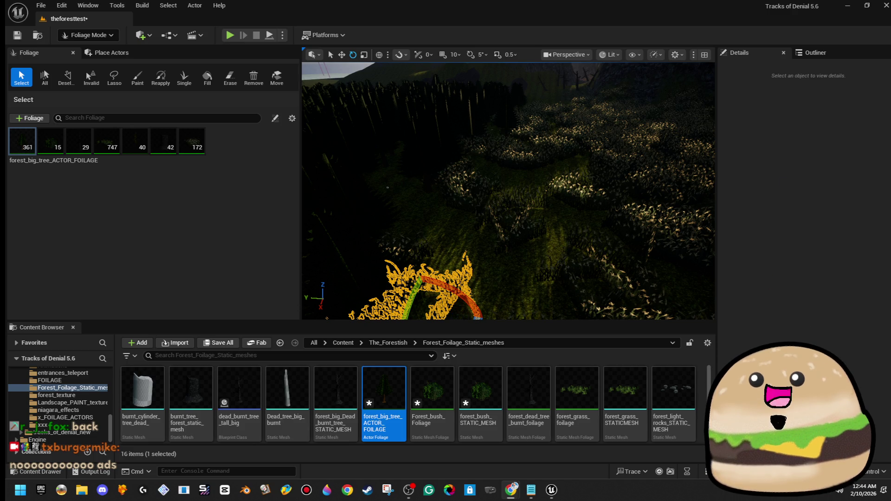
mouse_move(387, 187)
mouse_down()
mouse_move(408, 154)
mouse_move(418, 88)
mouse_move(432, 162)
mouse_move(438, 148)
mouse_up()
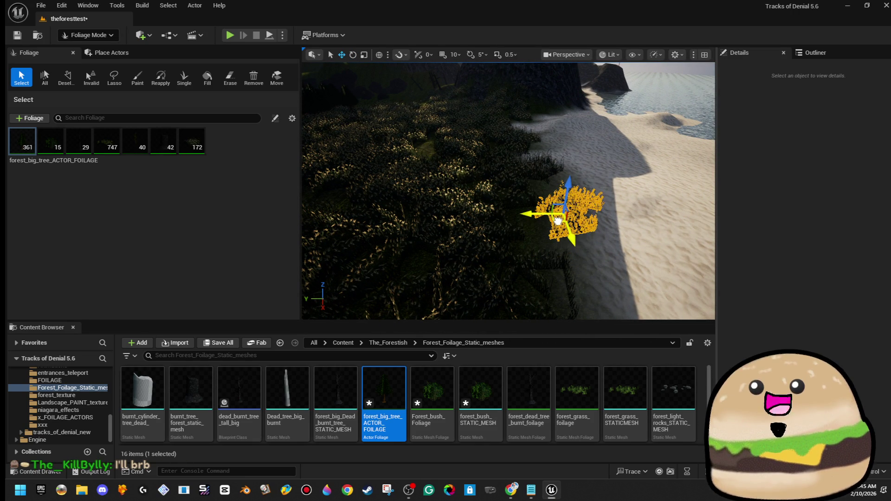
Shift the selected foliage tree right onto the sand, then start a play-test
mouse_move(438, 148)
mouse_down()
mouse_move(432, 134)
mouse_move(438, 181)
mouse_up()
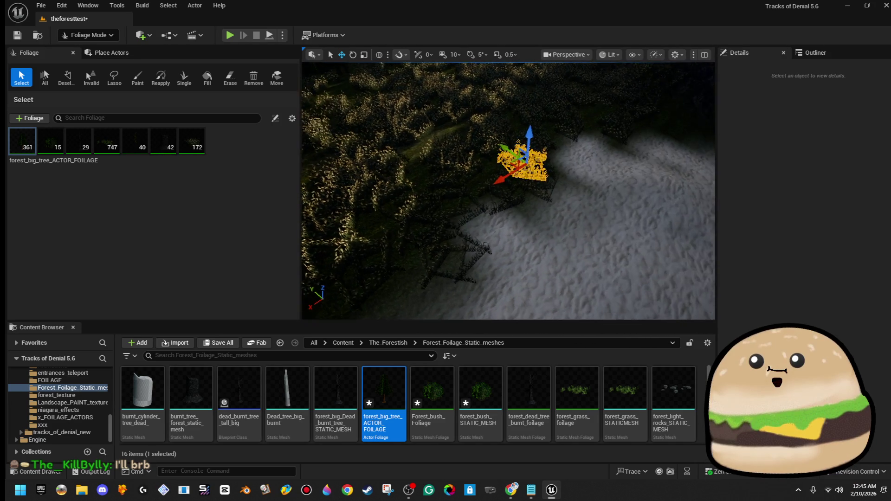
drag(498, 164, 564, 155)
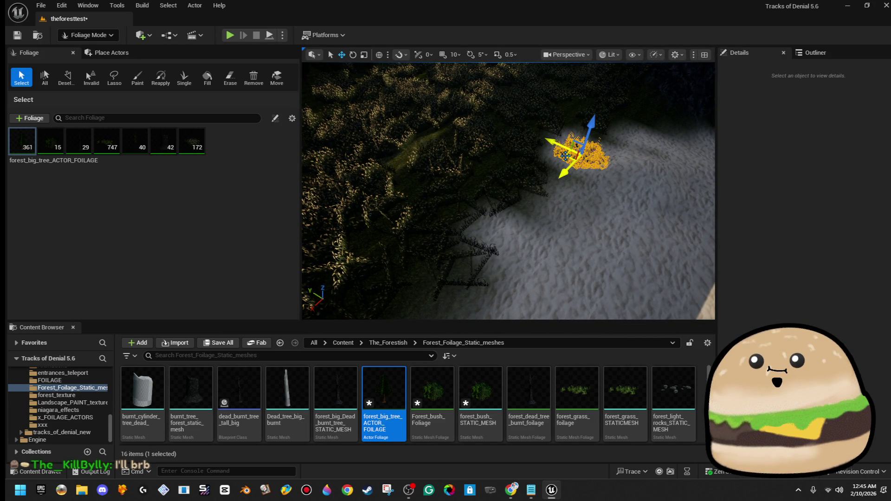
click(229, 35)
Go fullscreen with F11 and walk forward through the grass and cornfield
key(F11)
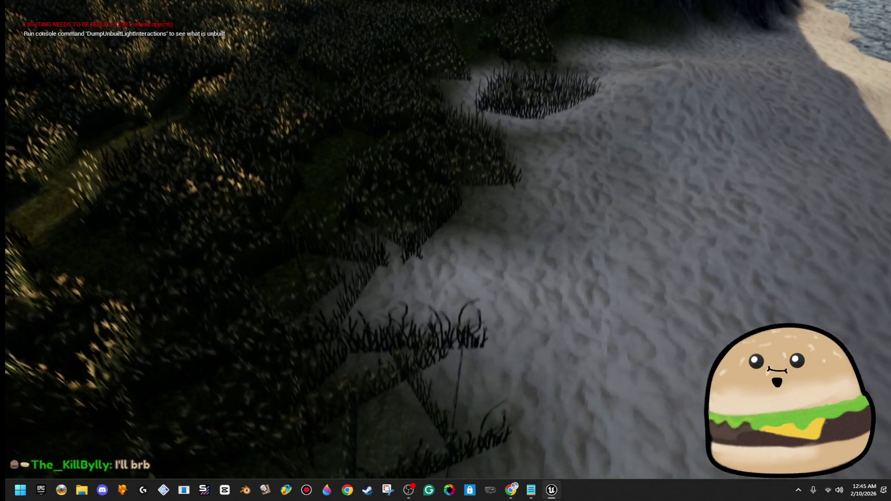
key(w)
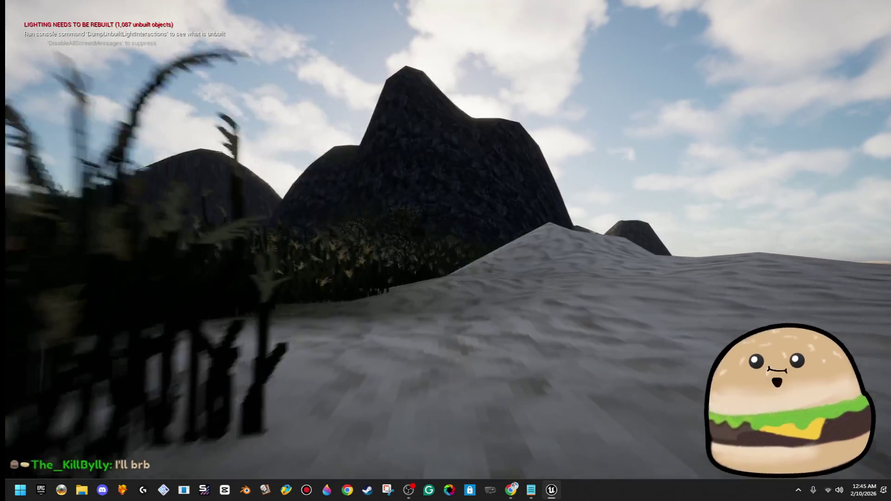
key(w)
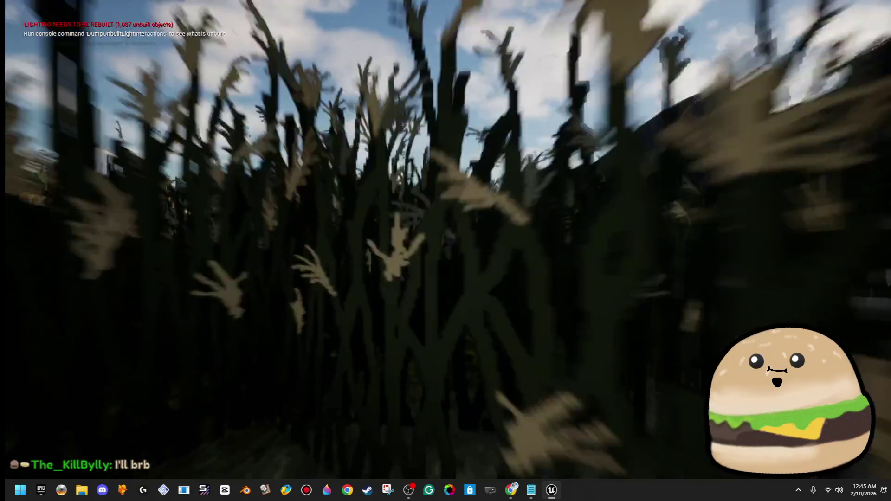
key(w)
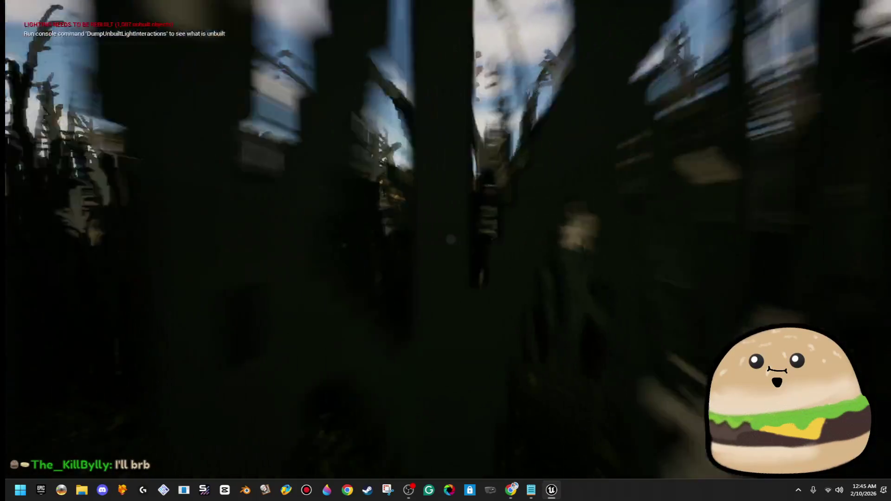
key(w)
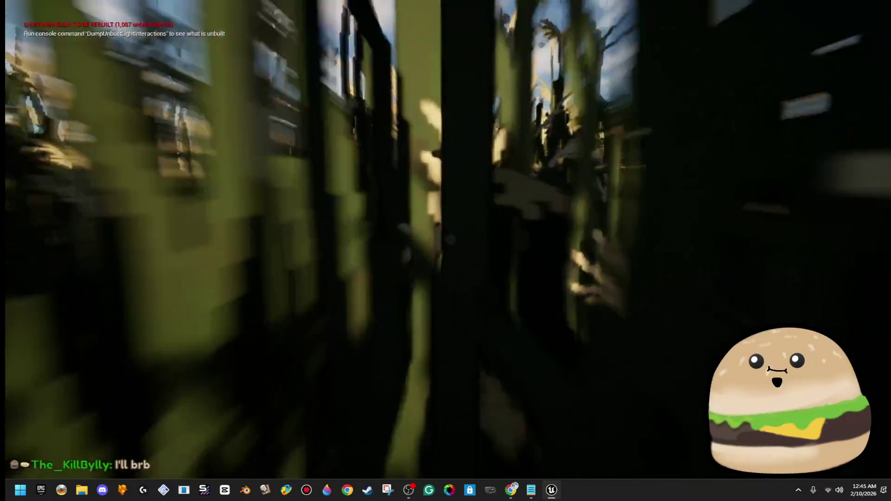
key(w)
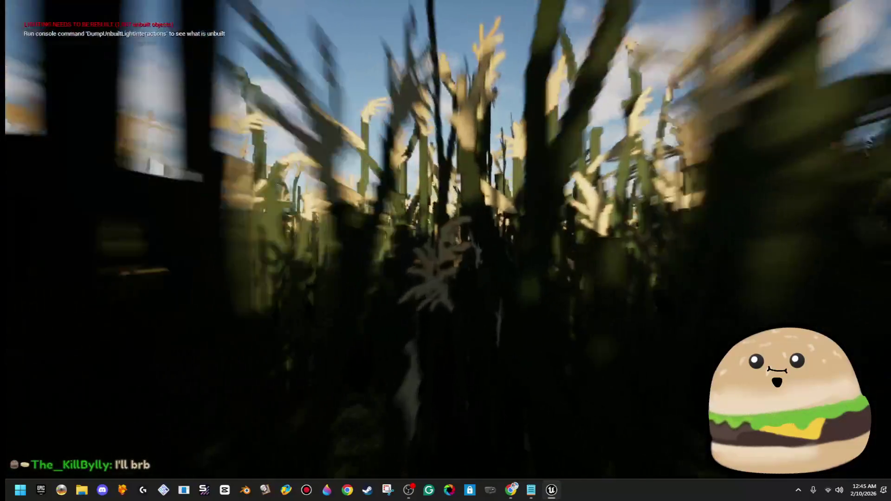
key(w)
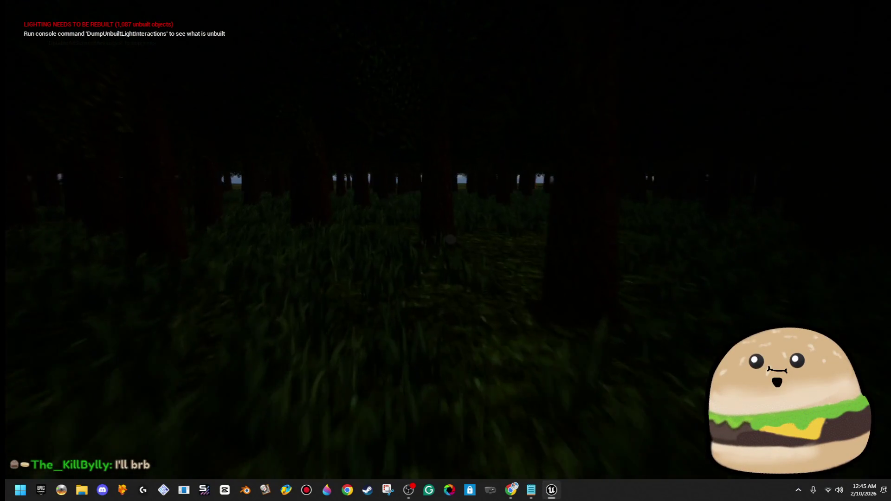
Toggle the burning torch out, away and out again, then stop the play test
key(f)
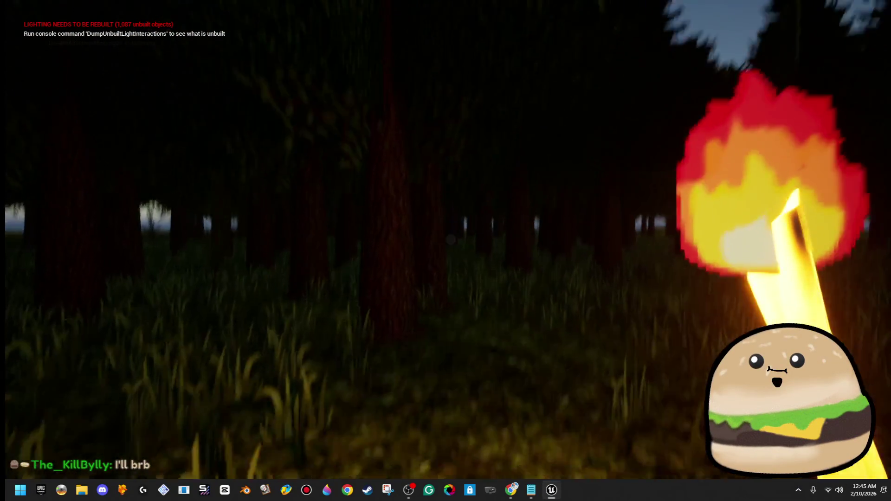
key(f)
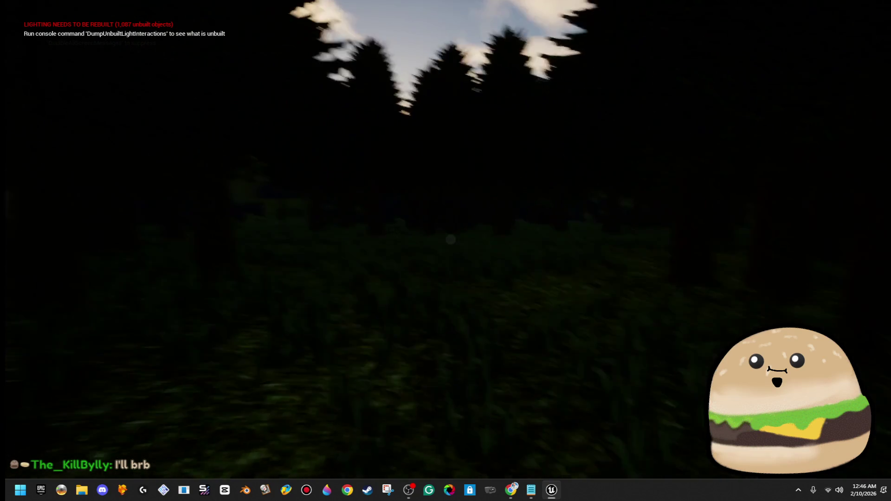
key(f)
key(f)
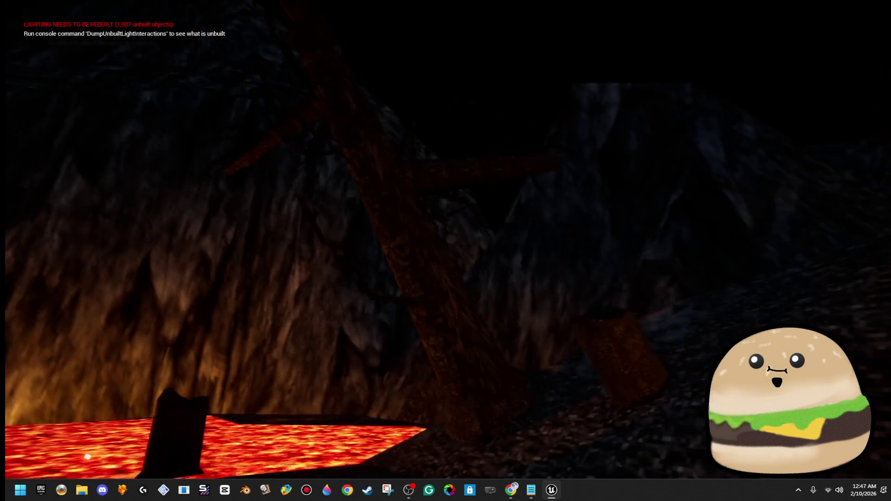
key(Escape)
Select the dead tree beside the lava and tilt it to a new angle
click(464, 325)
key(e)
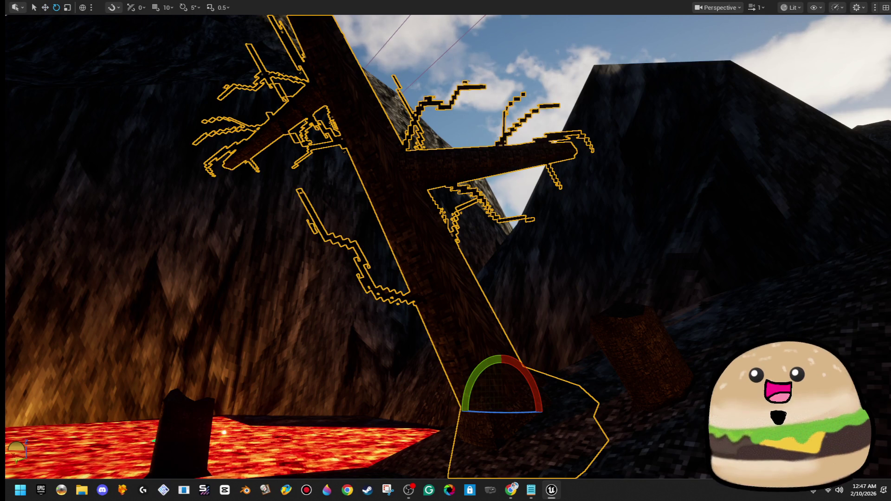
drag(467, 399, 459, 411)
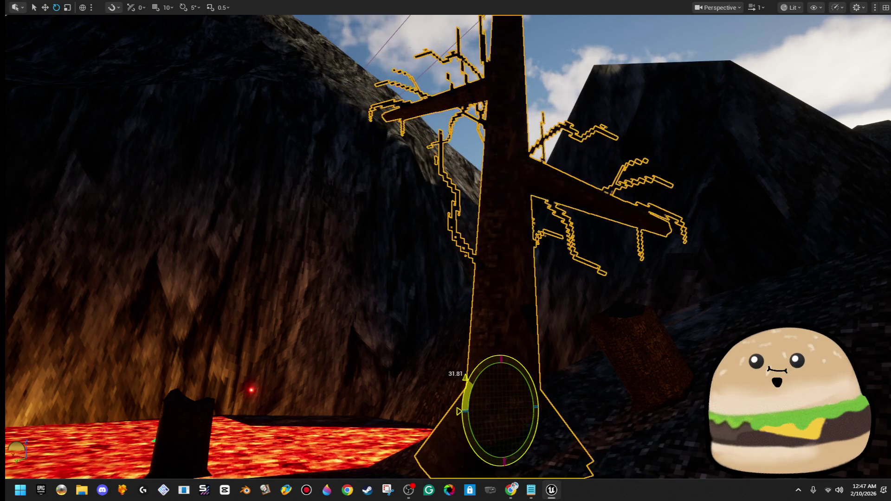
key(a)
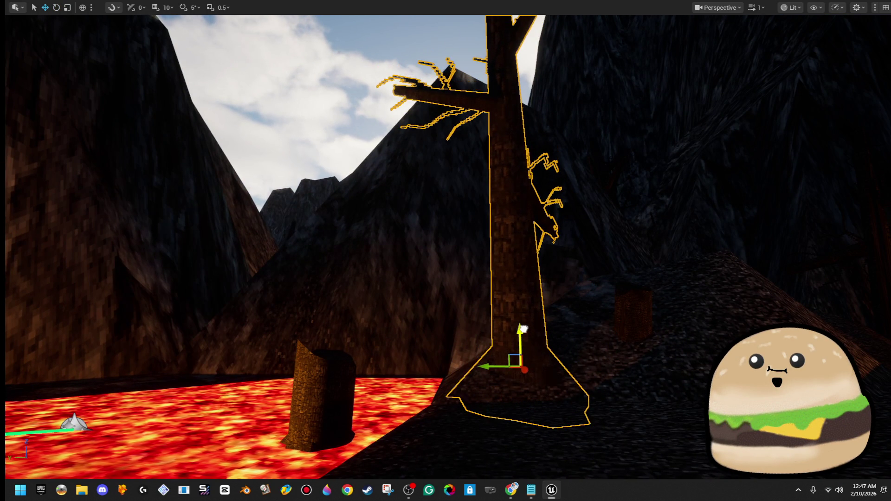
Fly over the gravel slope to the next dead tree and rotate it slightly
key(w)
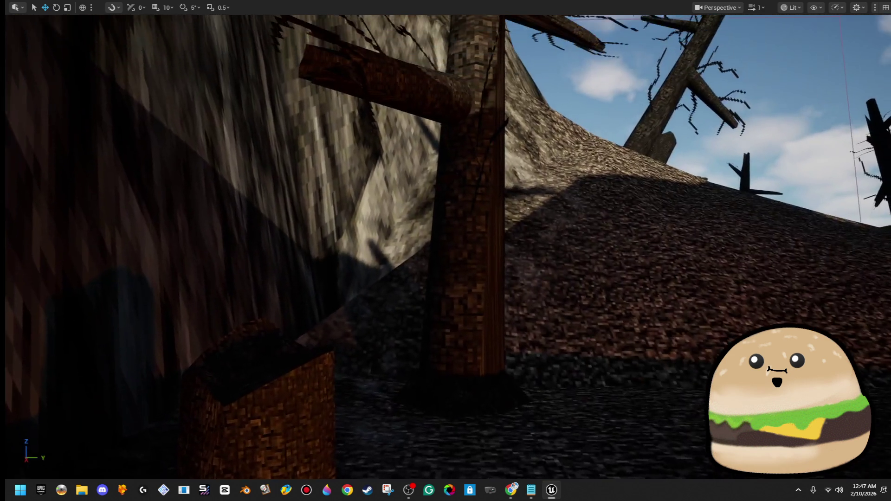
key(w)
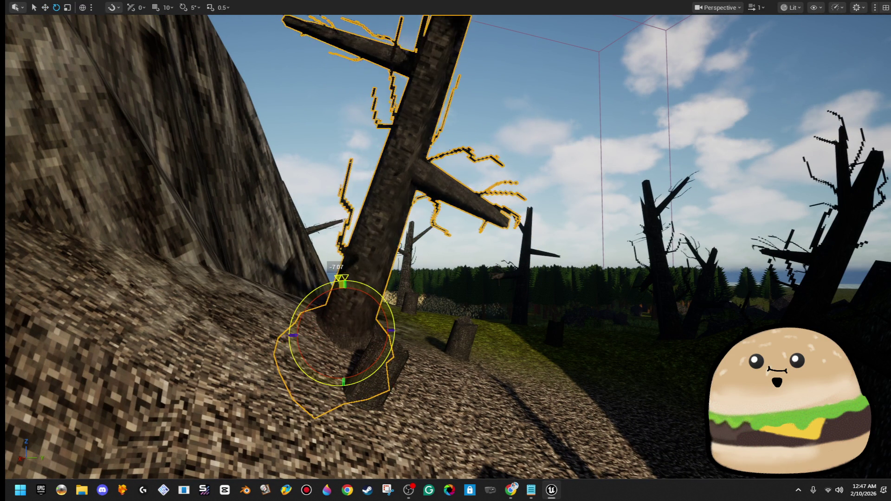
key(w)
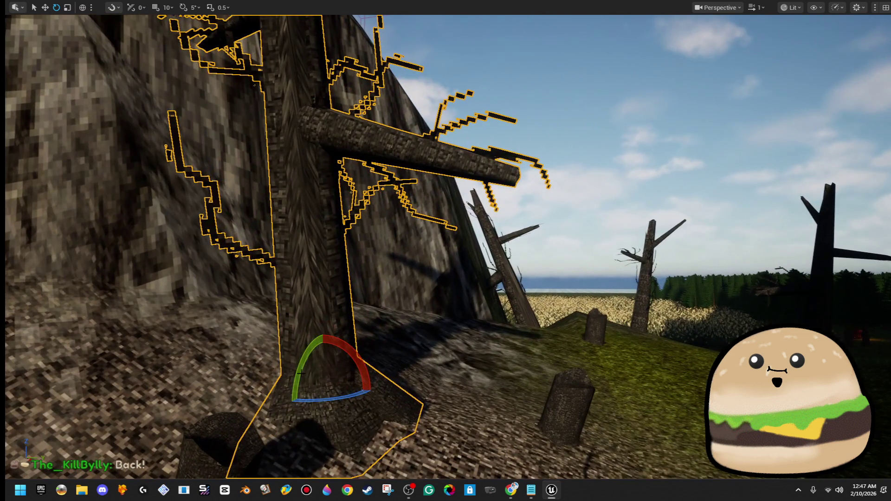
mouse_move(300, 371)
mouse_down()
mouse_move(492, 389)
mouse_move(390, 390)
mouse_up()
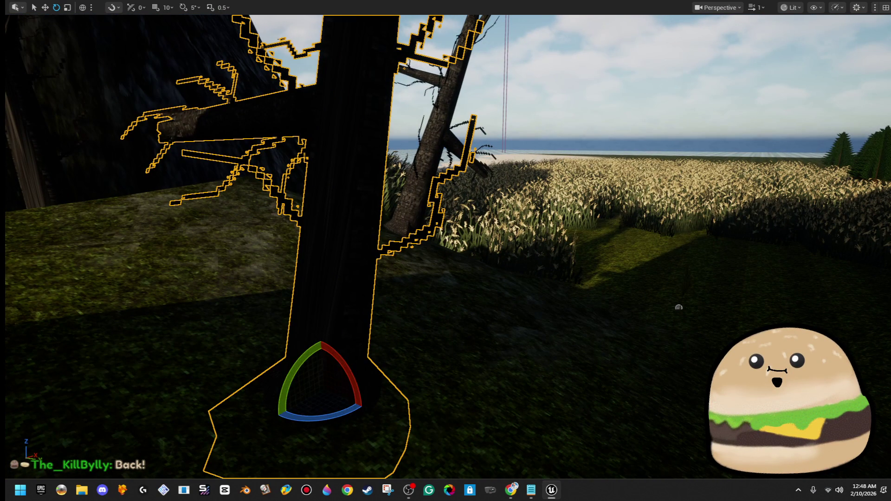
Tilt a dead tree near the cliffs by about 8 degrees, then select another by the lava
drag(304, 359, 446, 361)
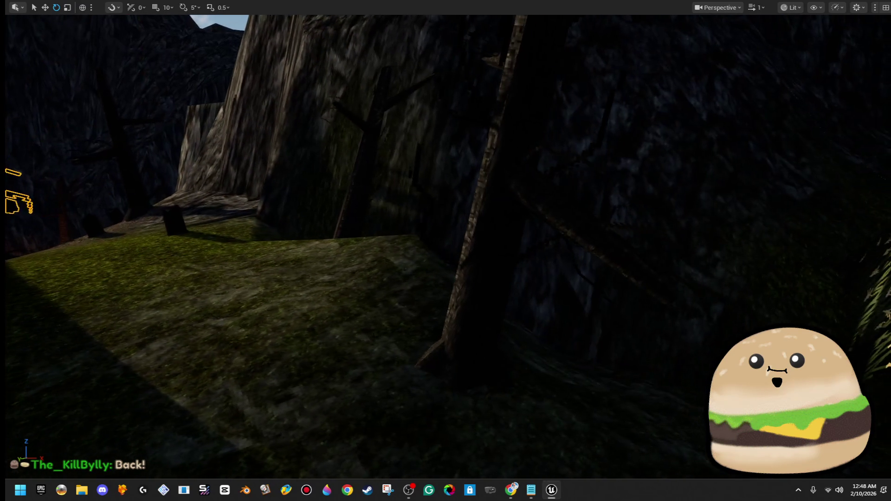
mouse_move(505, 367)
mouse_down()
mouse_move(512, 370)
mouse_move(418, 362)
mouse_up()
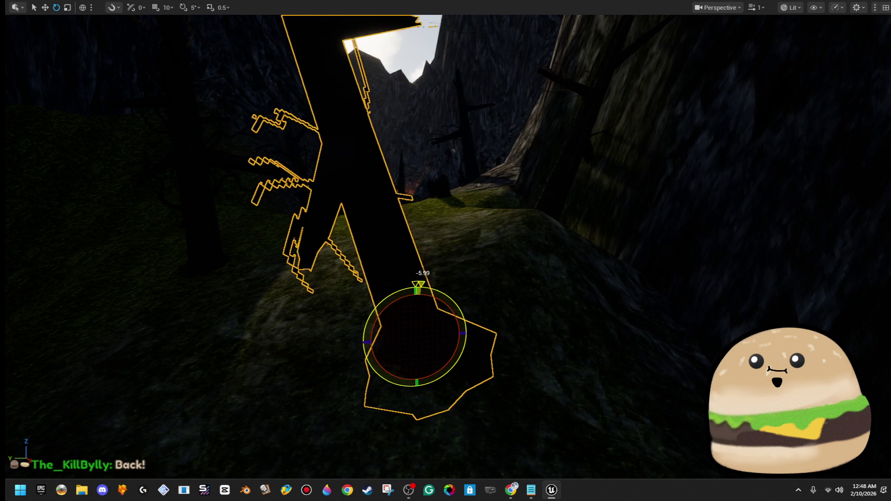
mouse_move(396, 289)
mouse_down()
mouse_move(288, 251)
mouse_move(353, 266)
mouse_up()
drag(552, 318, 598, 315)
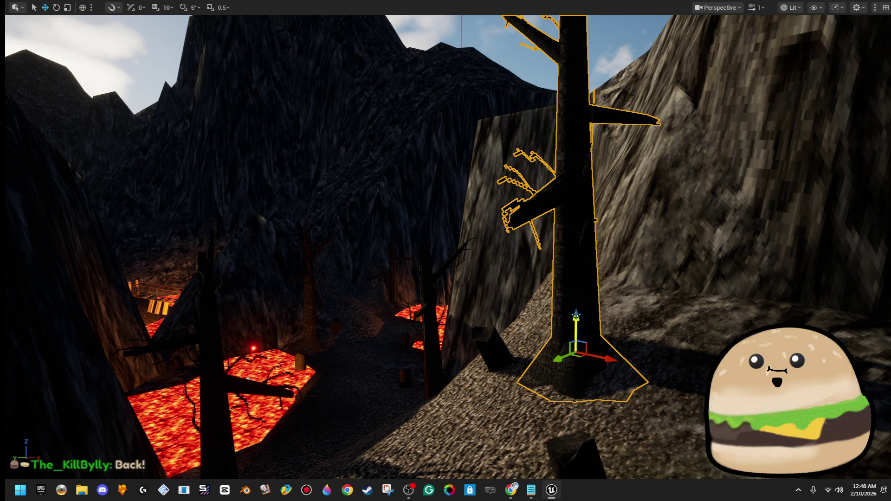
mouse_move(575, 323)
mouse_down()
mouse_move(520, 316)
mouse_move(513, 264)
mouse_move(534, 262)
mouse_move(457, 288)
mouse_move(324, 292)
mouse_up()
click(379, 260)
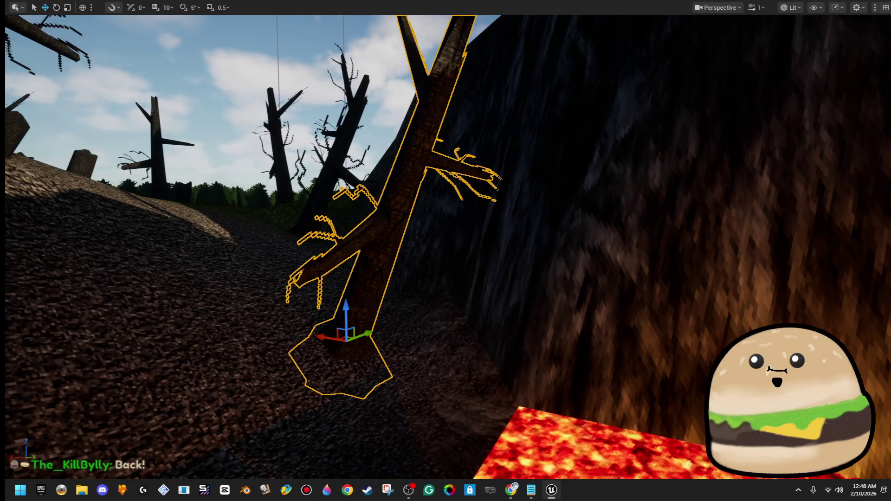
Frame the picked dead tree and tilt it by about 16 degrees
key(f)
key(e)
drag(538, 362, 499, 361)
mouse_move(449, 392)
mouse_down()
mouse_move(451, 407)
mouse_move(478, 404)
mouse_up()
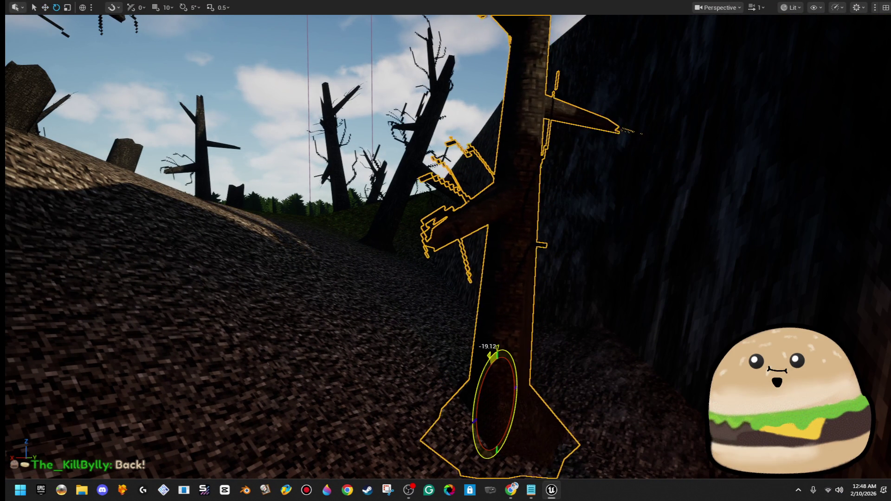
Rotate the selected dead tree in the canyon to a steeper tilt
key(w)
mouse_move(504, 371)
mouse_down()
mouse_move(640, 361)
mouse_move(534, 371)
mouse_move(580, 368)
mouse_up()
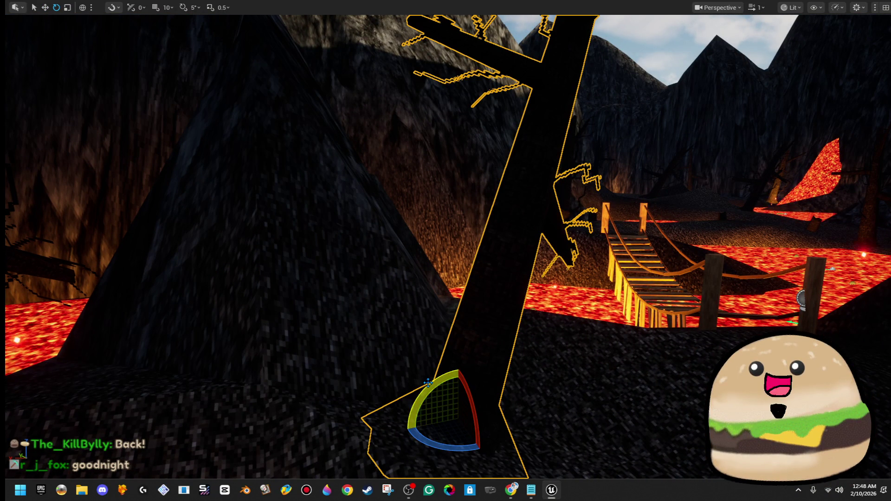
drag(406, 431, 411, 452)
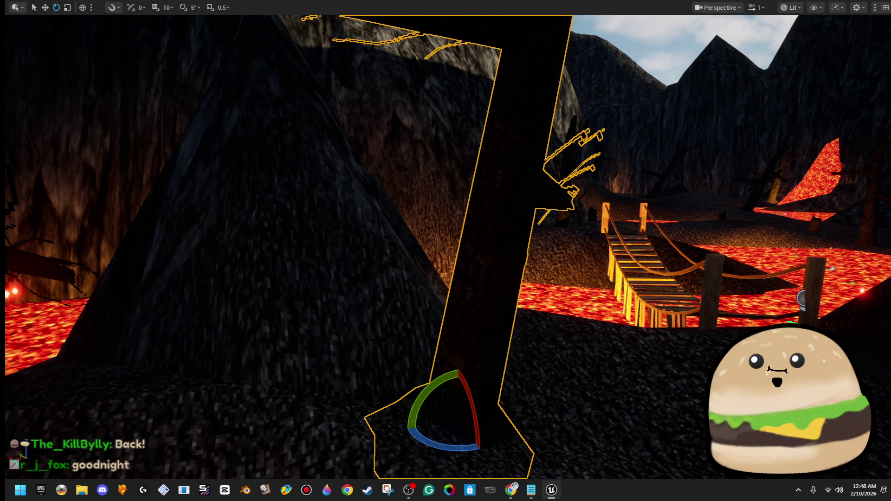
mouse_move(445, 278)
mouse_down()
mouse_move(418, 316)
mouse_move(441, 348)
mouse_move(454, 273)
mouse_move(482, 260)
mouse_move(459, 245)
mouse_move(409, 287)
mouse_up()
Tilt the dead tree in the open meadow to about -22.67 degrees, then exit fullscreen
click(599, 232)
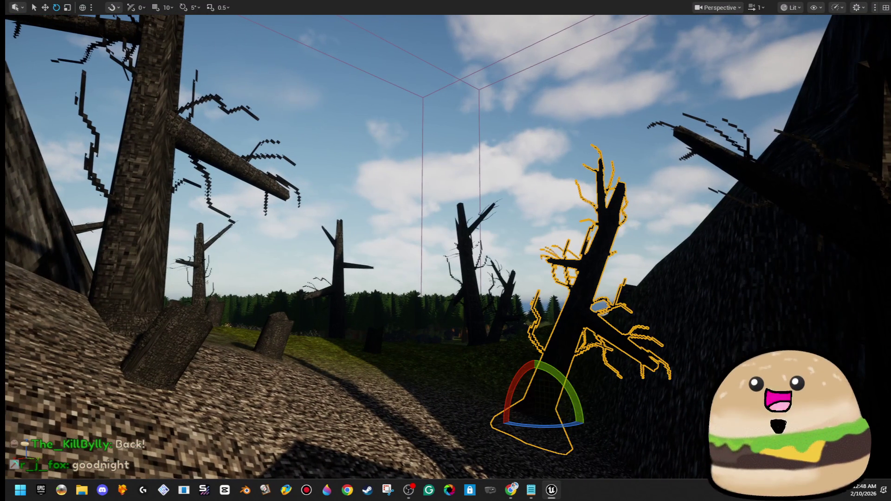
drag(553, 371, 493, 412)
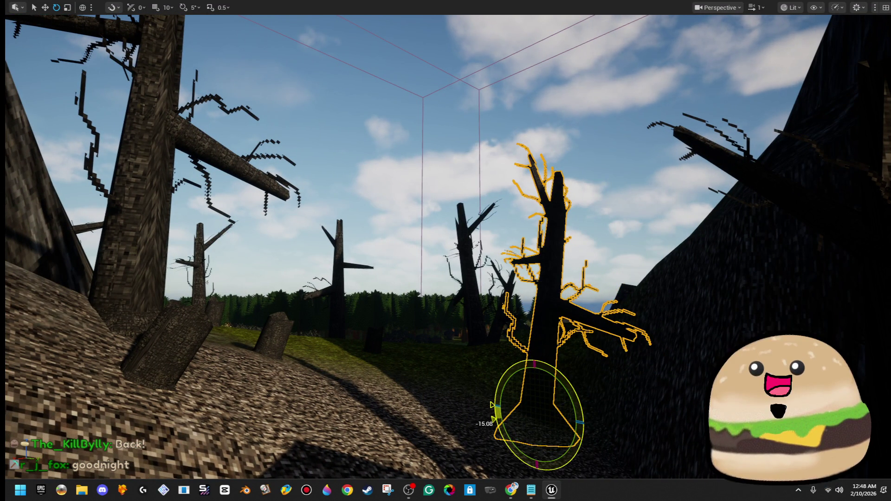
scroll(493, 412, up, 2)
mouse_move(445, 279)
mouse_down()
mouse_move(422, 232)
mouse_move(418, 278)
mouse_move(343, 278)
mouse_up()
drag(457, 284, 450, 239)
drag(445, 278, 554, 278)
key(F11)
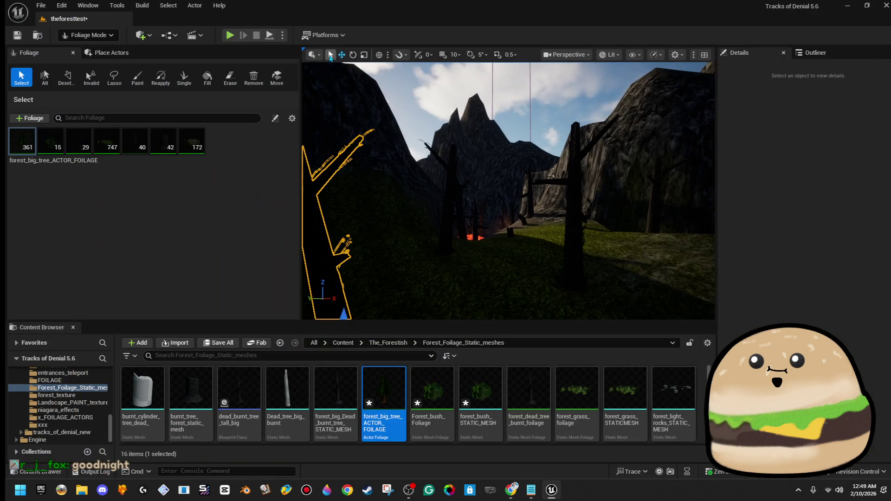
Start a fullscreen play-test and walk past the trees, stump and lava pools
key(alt+p)
key(F11)
key(w)
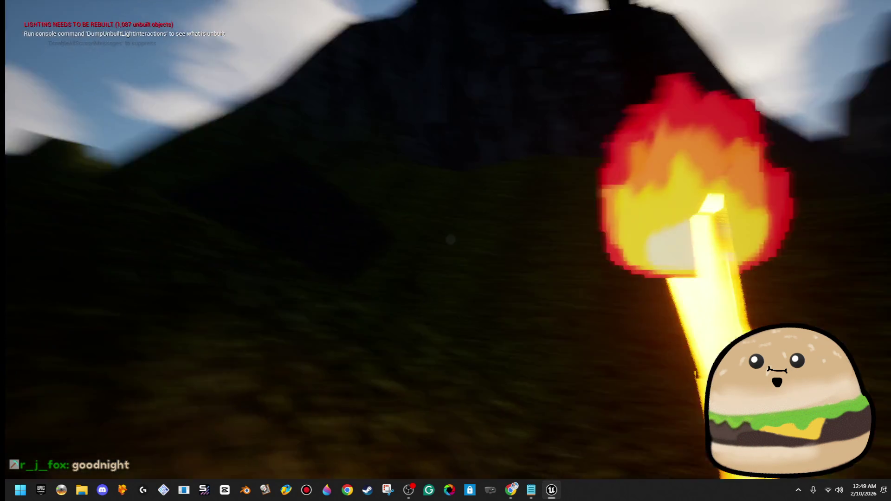
key(w)
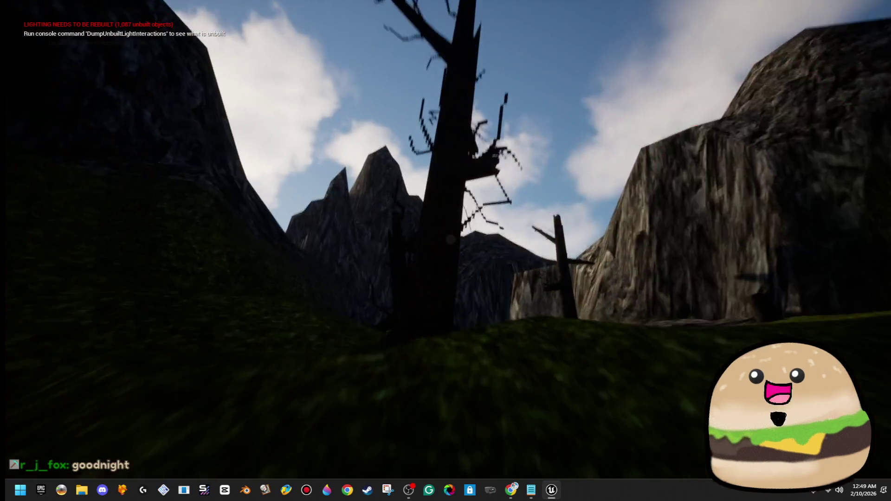
key(w)
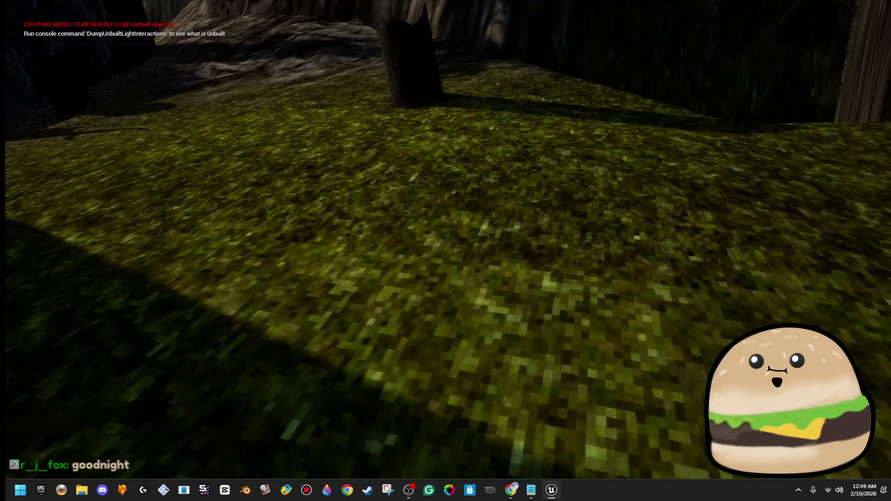
key(w)
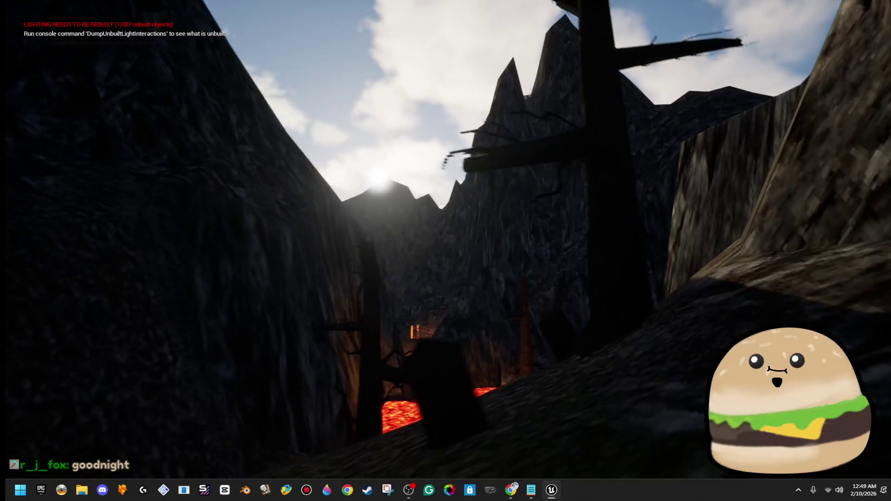
key(w)
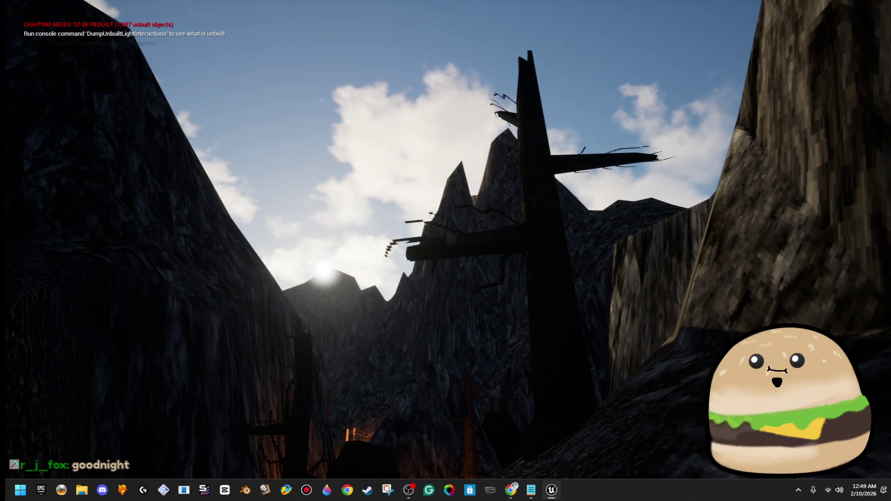
key(w)
key(w)
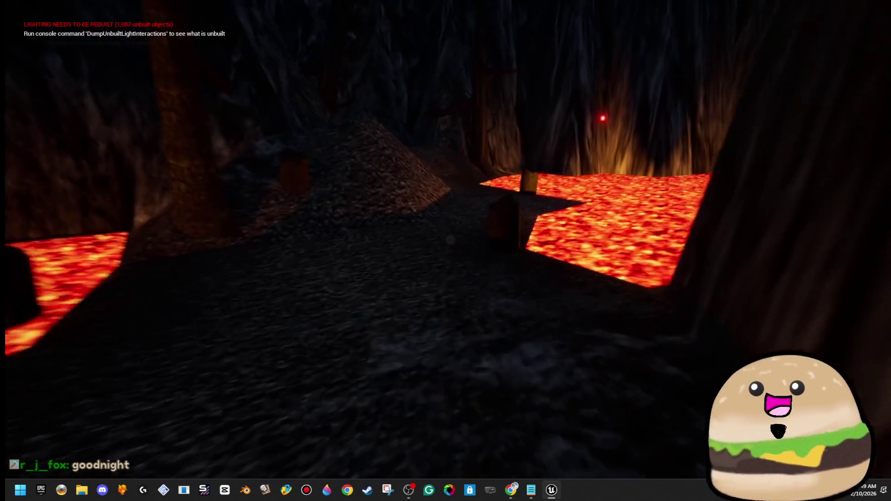
key(w)
Walk onto the rope bridge over the lava, back off it, and stop the play-test
key(w)
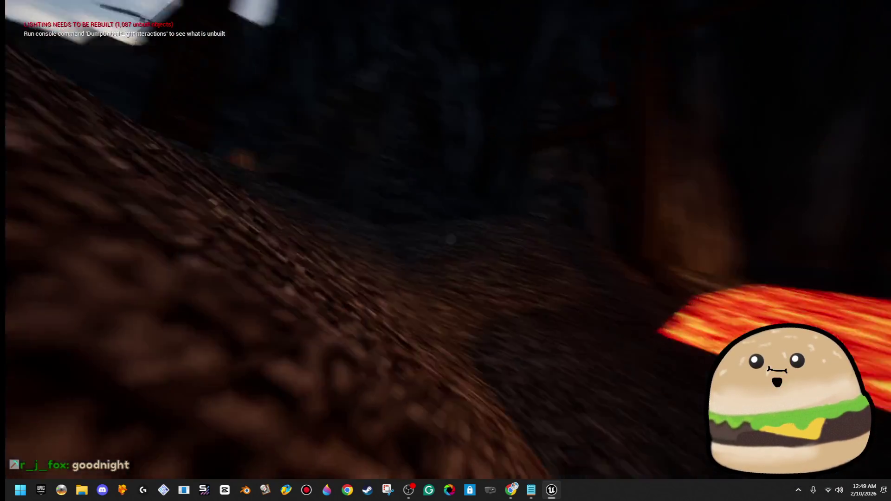
key(w)
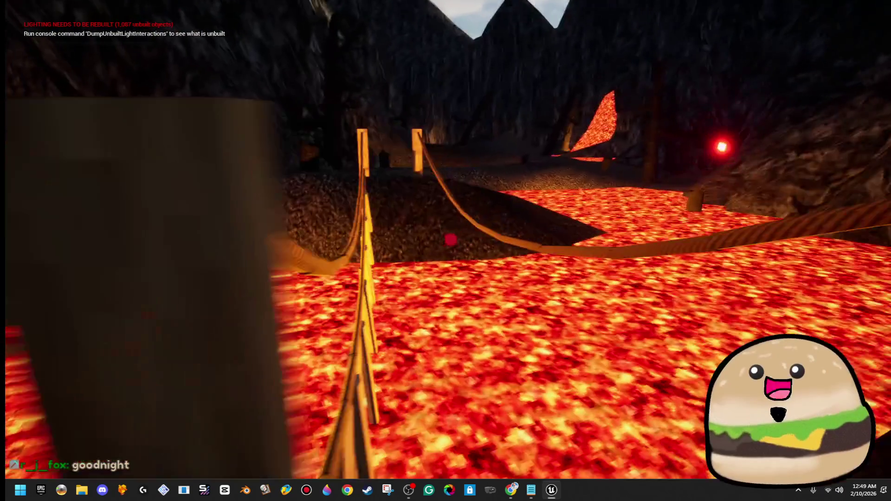
key(w)
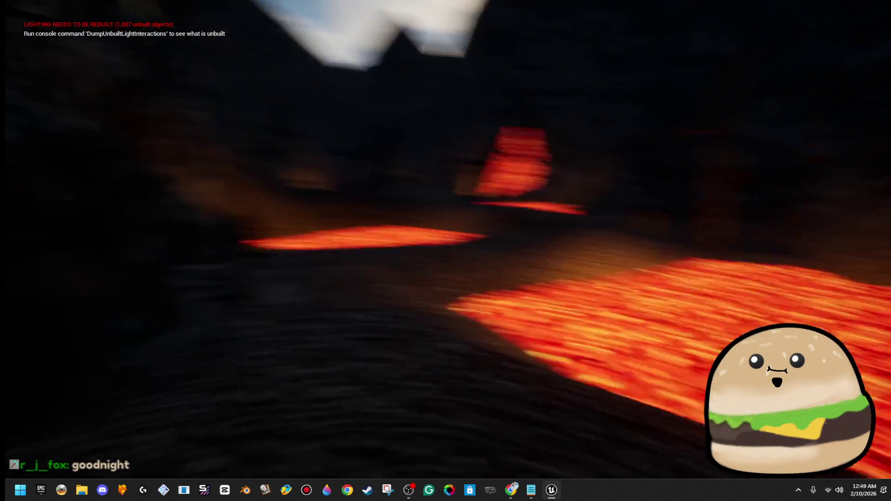
key(w)
key(s)
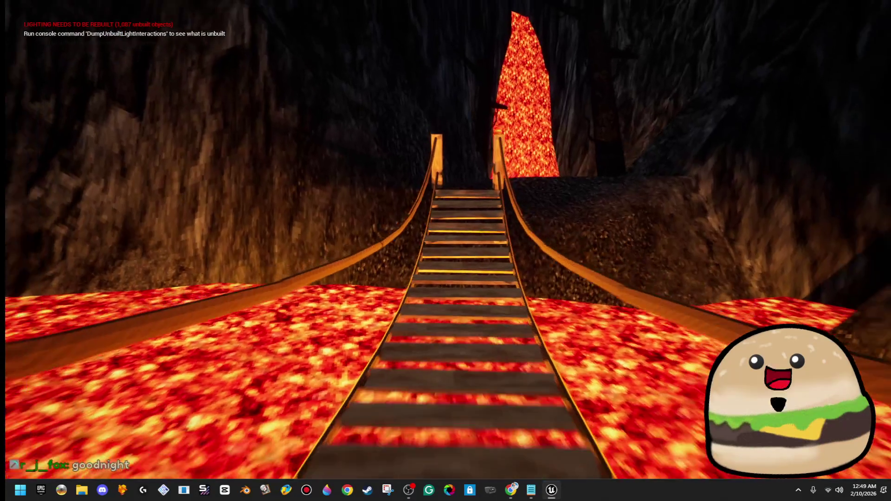
key(Escape)
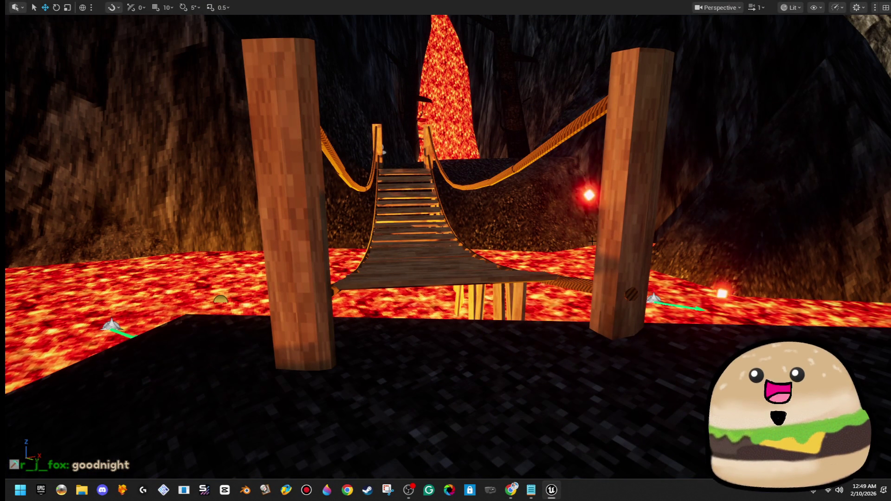
View the bridge obliquely, restore the editor layout, and switch from foliage painting to Select mode
drag(601, 240, 464, 236)
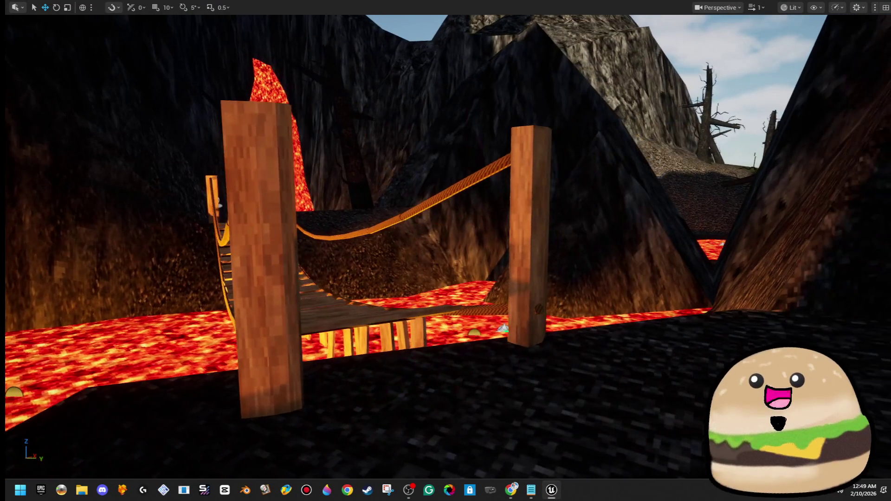
key(F11)
click(103, 40)
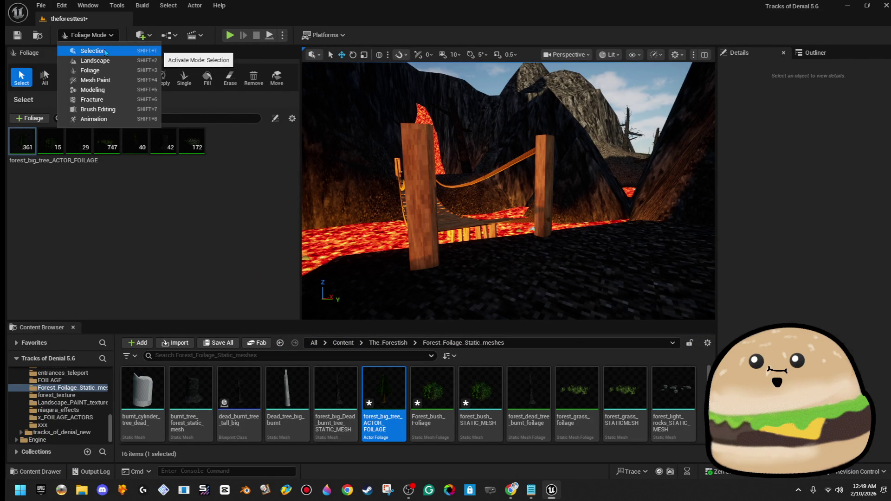
click(139, 49)
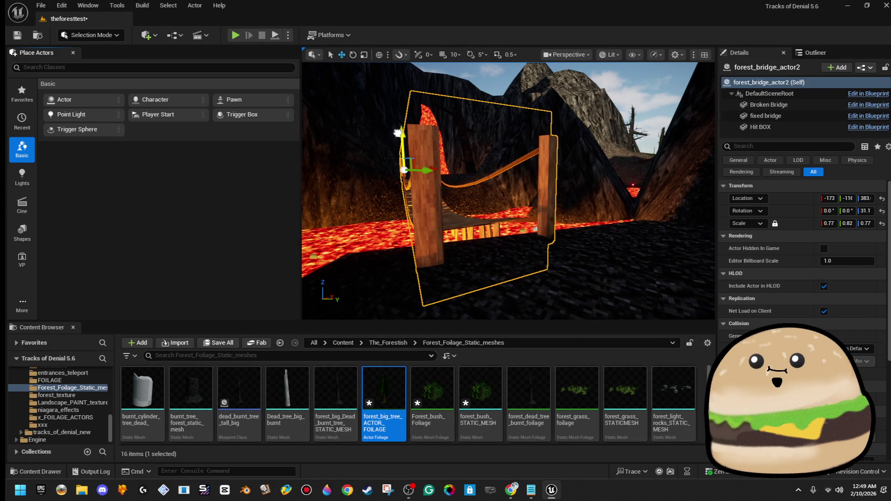
Play from the ground spot beside the bridge, step onto the bridge, then stop
click(585, 275)
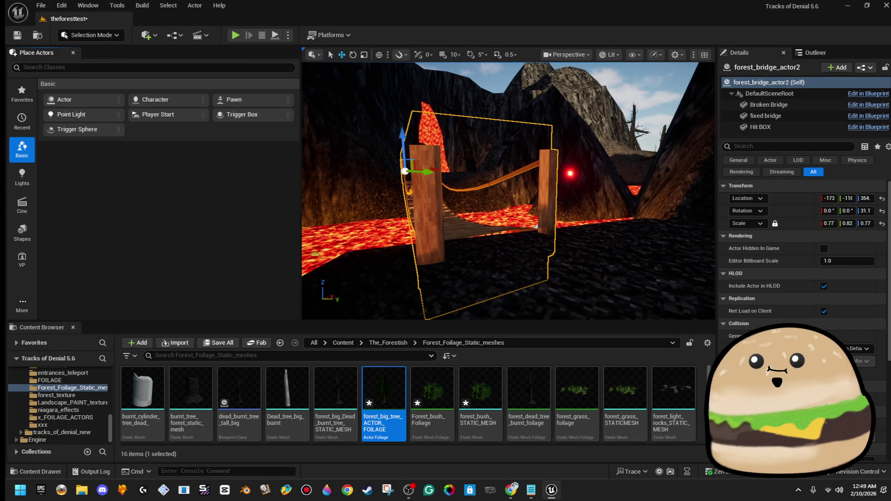
right_click(585, 275)
click(634, 468)
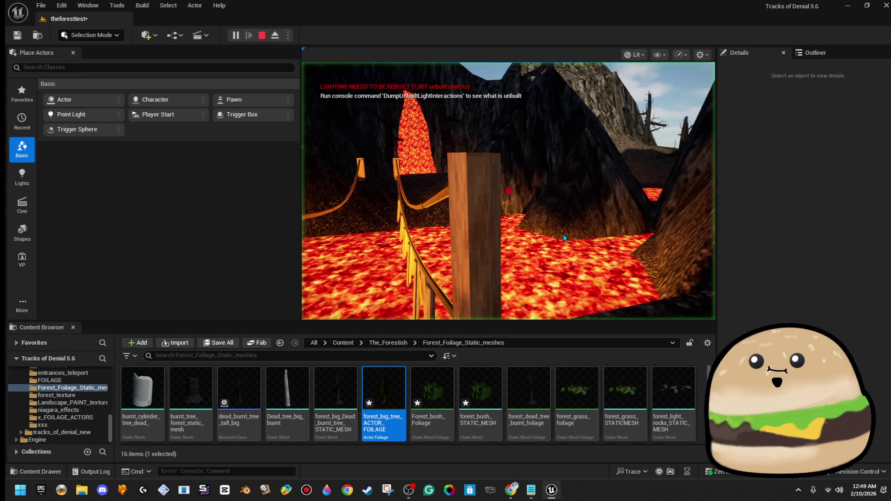
key(F11)
key(w)
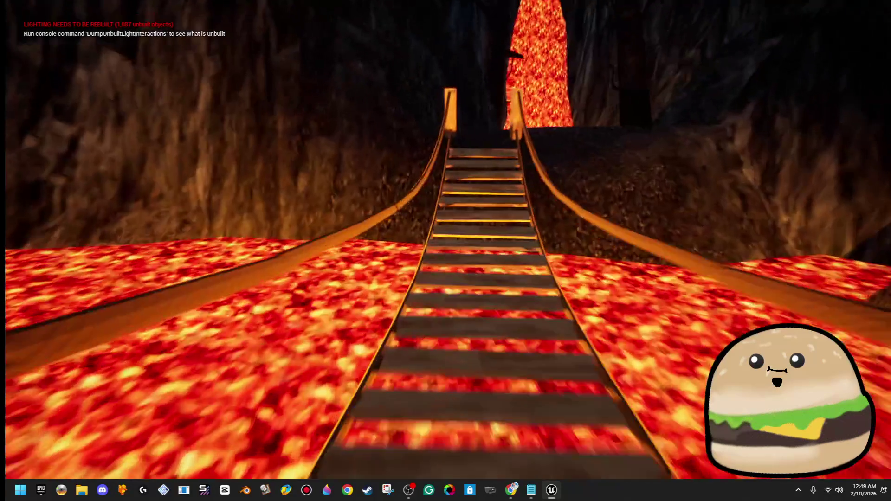
key(w)
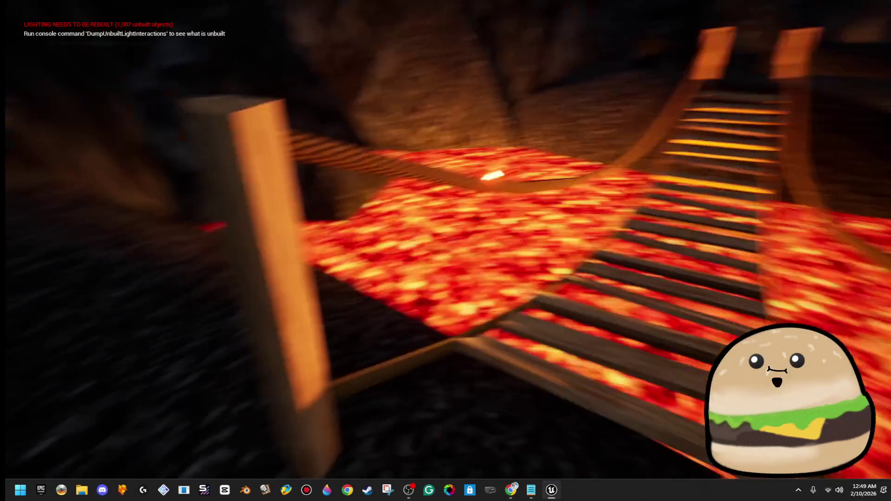
key(Escape)
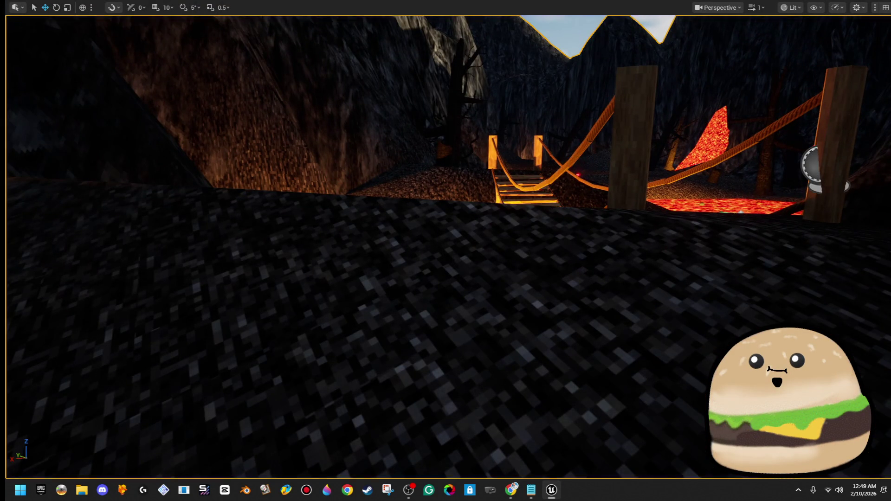
Play fullscreen again, walk the full length of the rope bridge, and look back along it
key(s)
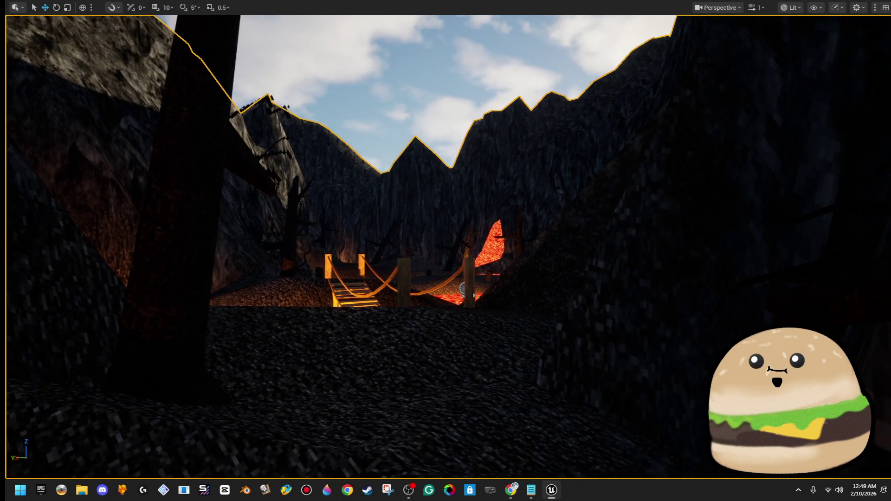
key(F11)
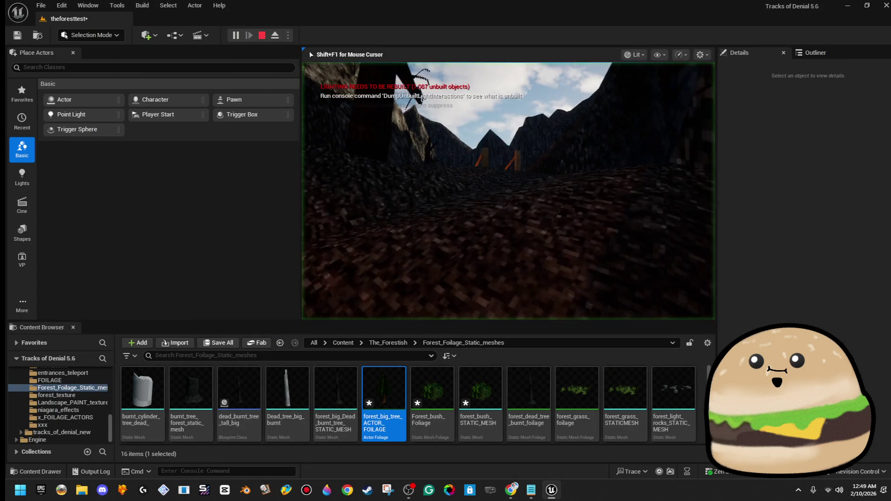
key(F11)
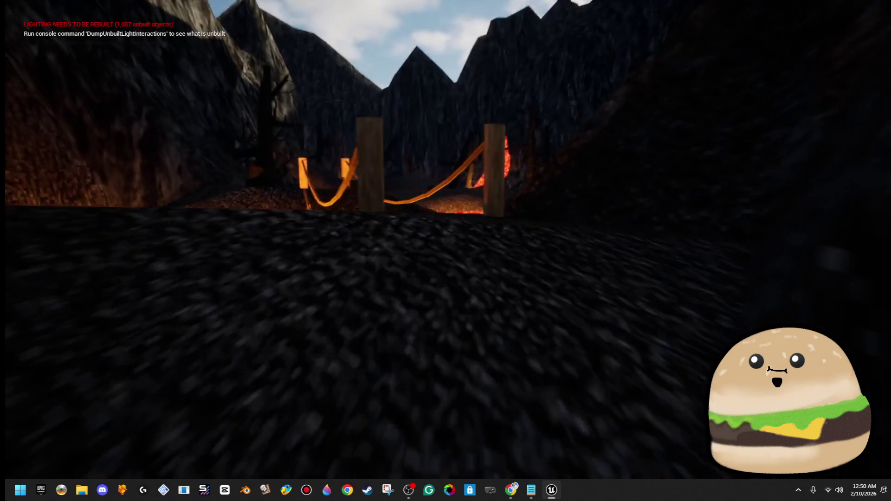
key(w)
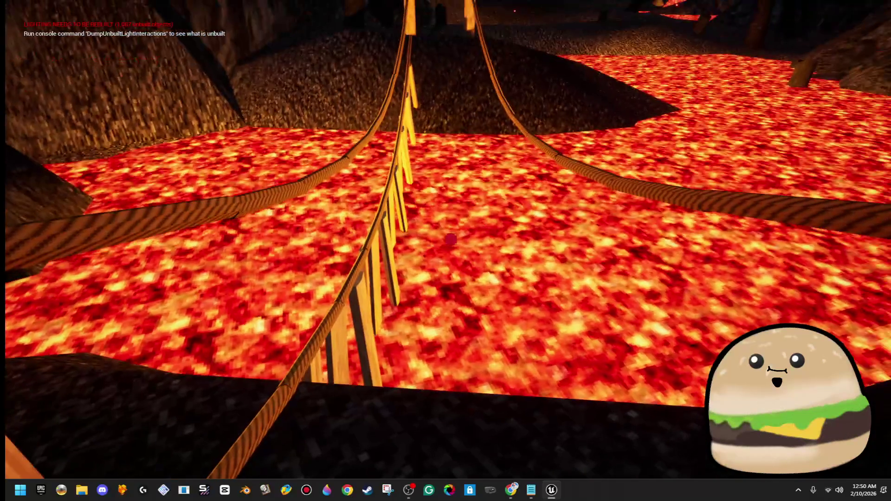
key(w)
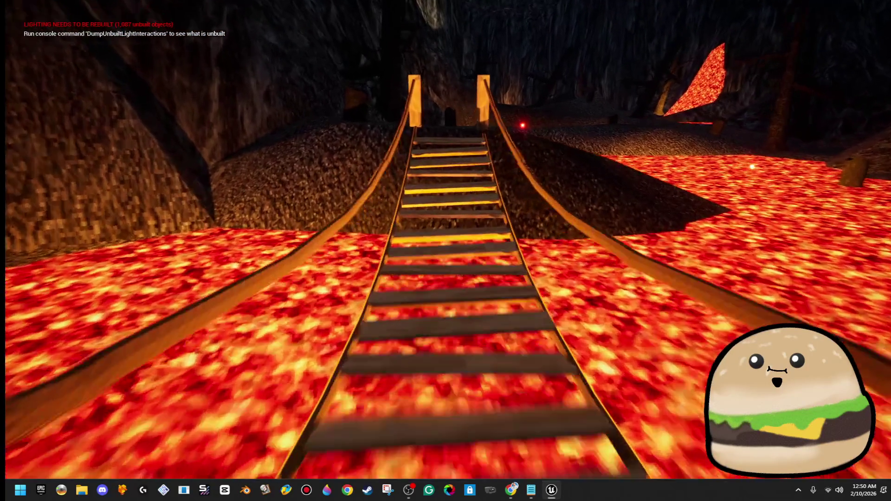
key(w)
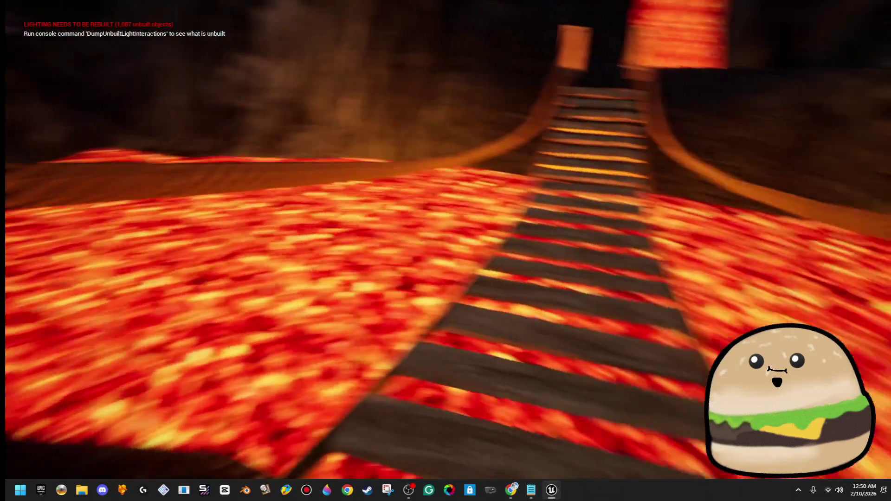
key(w)
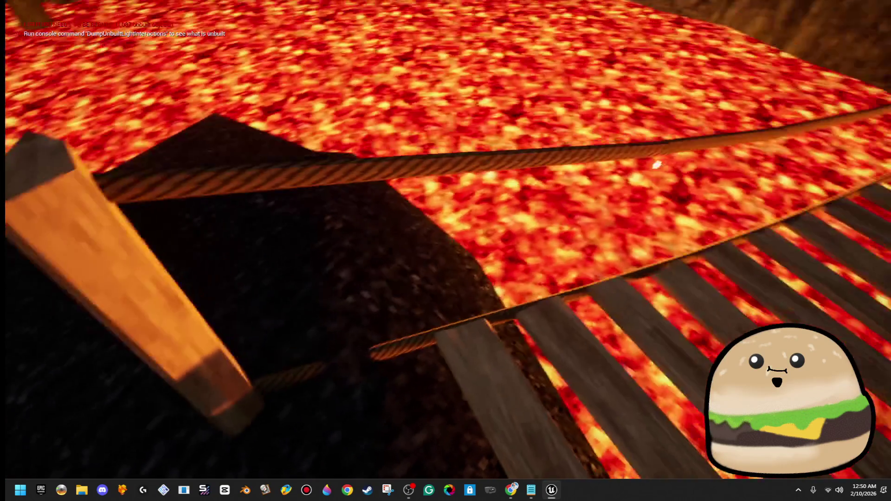
key(w)
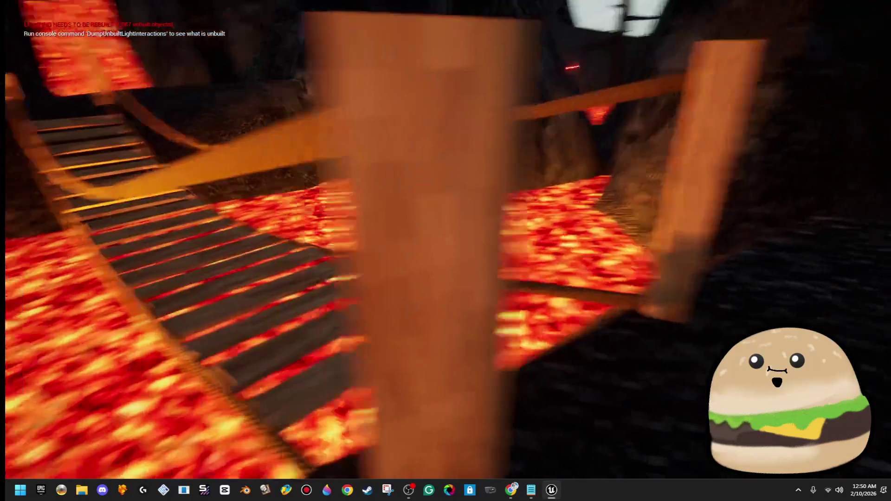
Cross the second bridge over the lava into the cave, then end play and exit fullscreen
key(w)
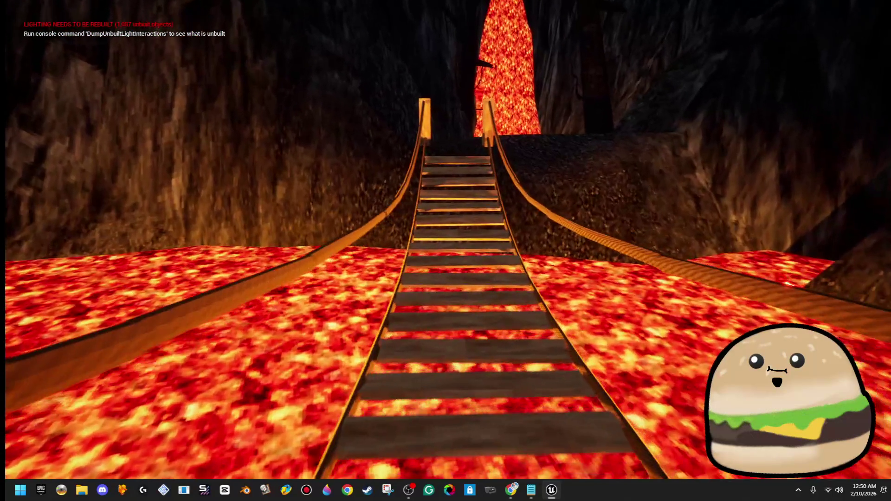
key(w)
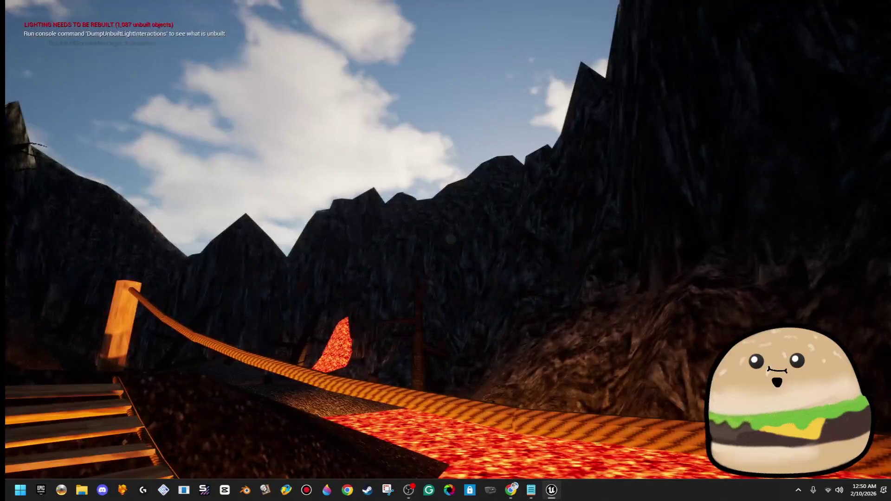
key(w)
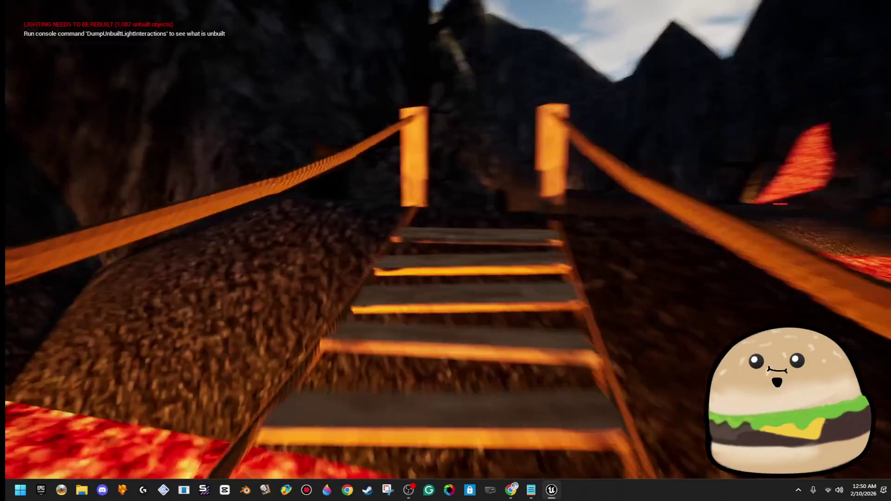
key(w)
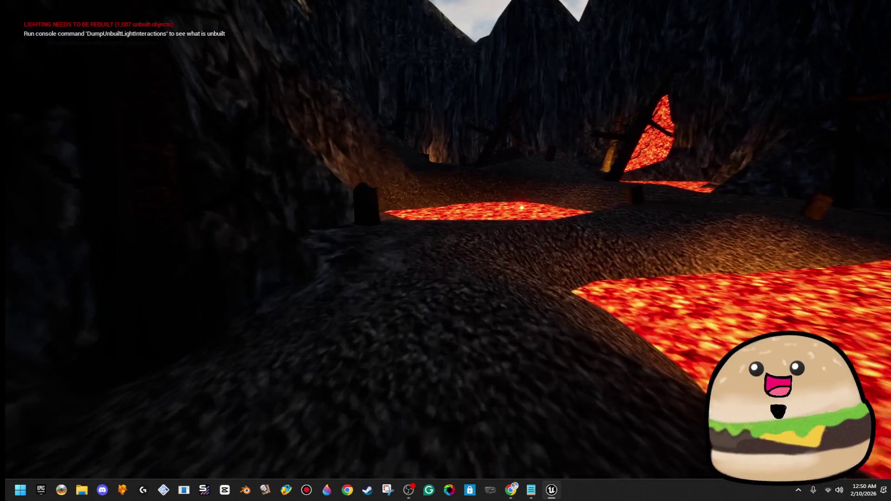
key(w)
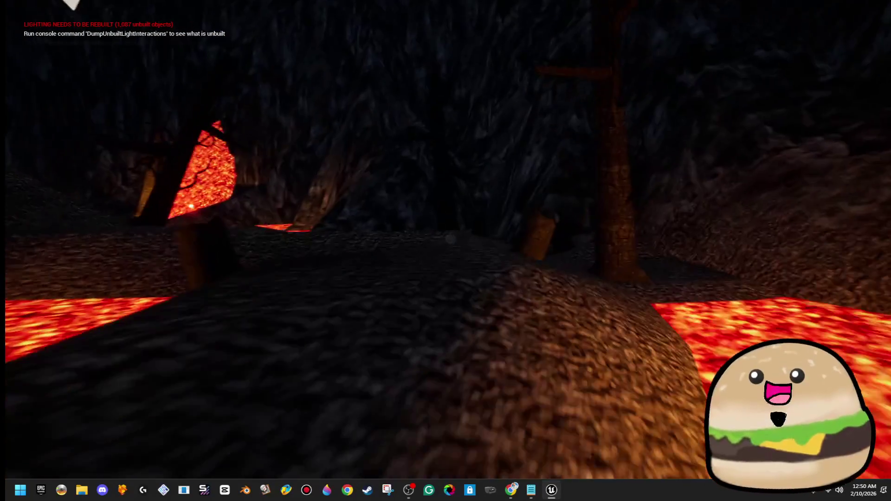
key(w)
key(F11)
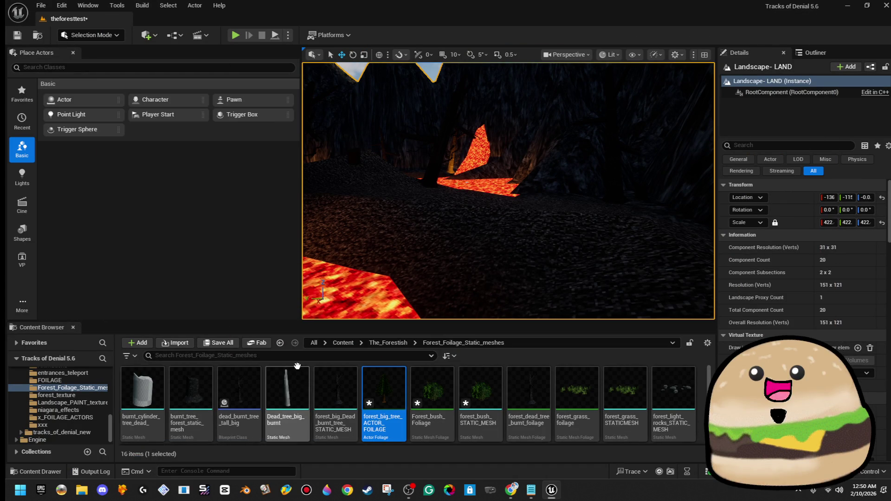
Find FPS_forest_player_character via an 'fps' search, set its camera Field of View to 95, and play-test
text(fps)
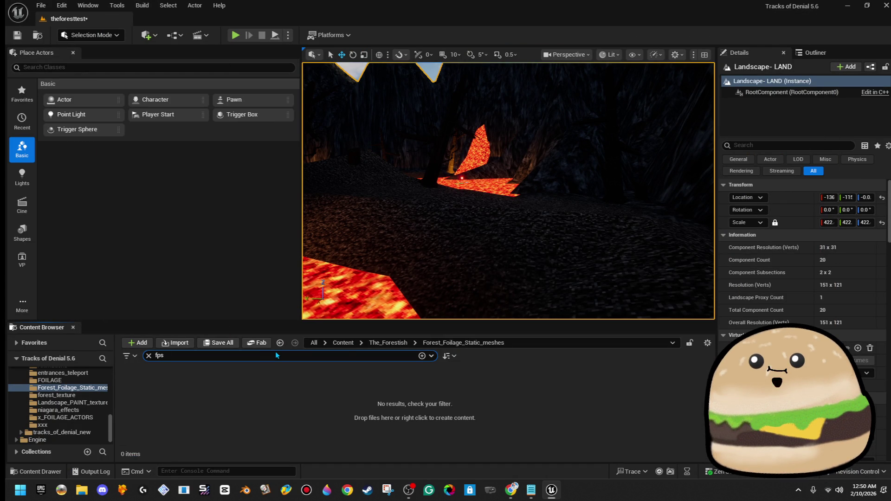
click(385, 343)
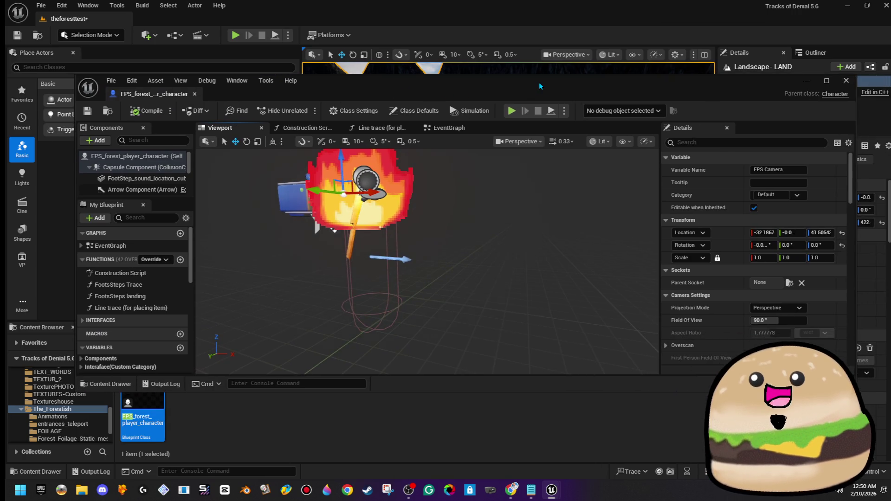
drag(539, 84, 486, 189)
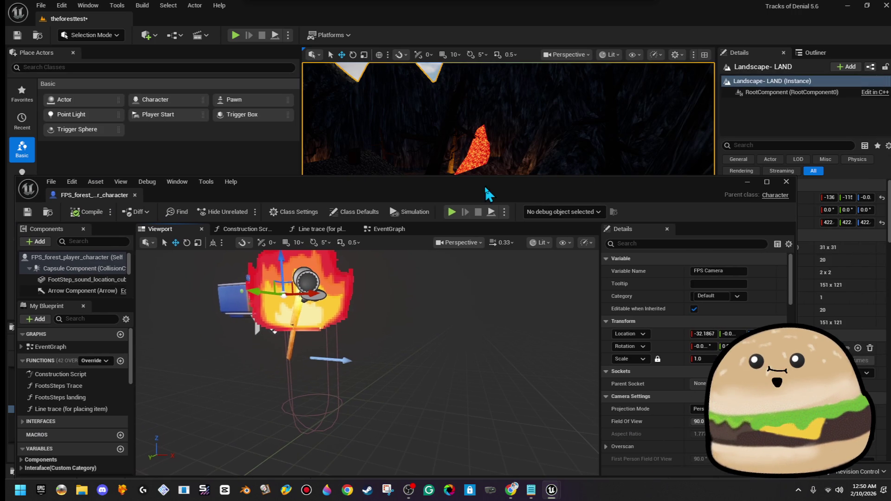
double_click(508, 180)
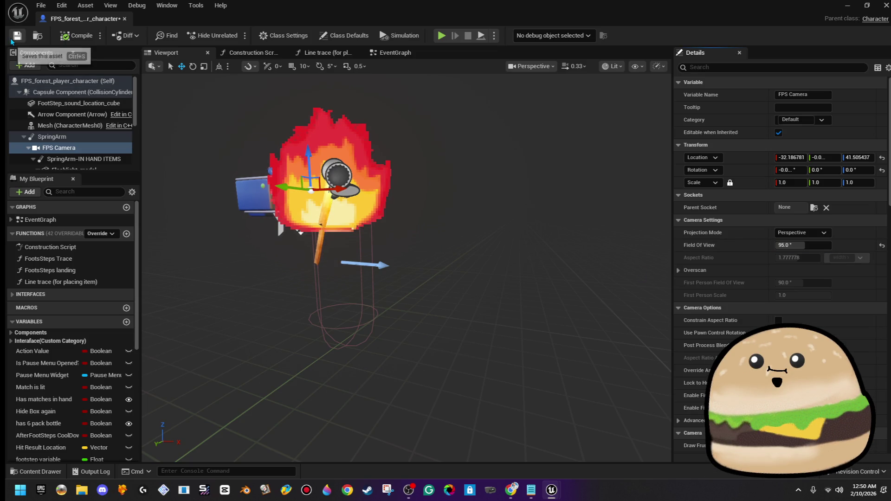
click(124, 19)
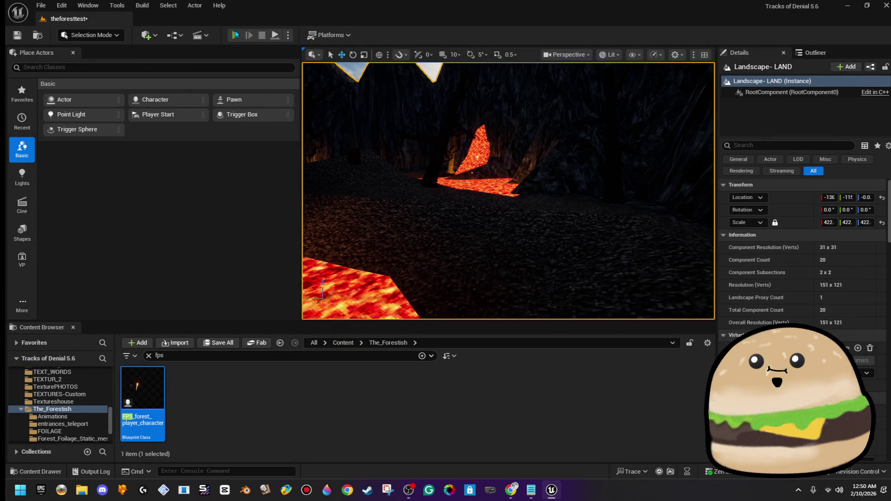
click(236, 35)
Play fullscreen with the torch equipped (key 1), then end the session and restore the editor
key(F11)
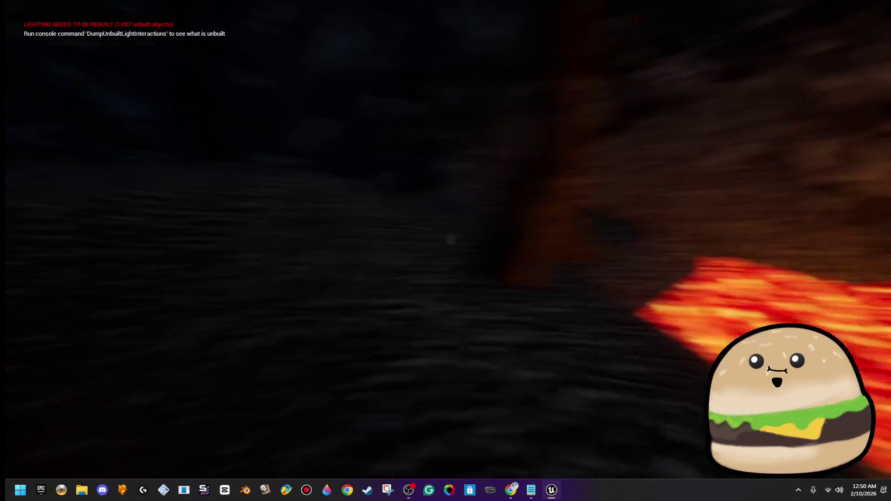
key(1)
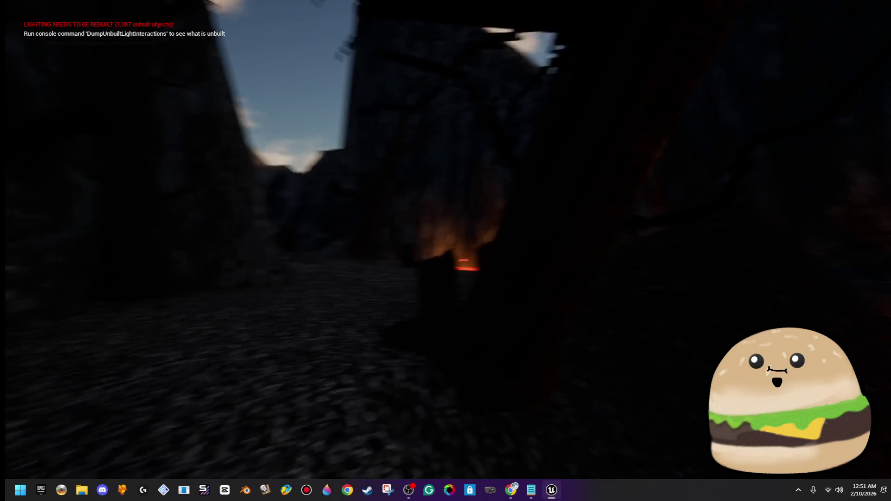
key(Escape)
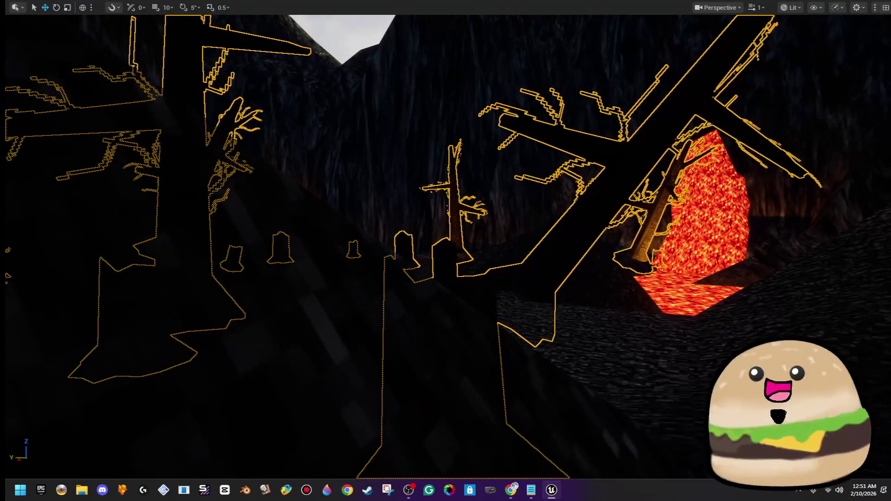
key(F11)
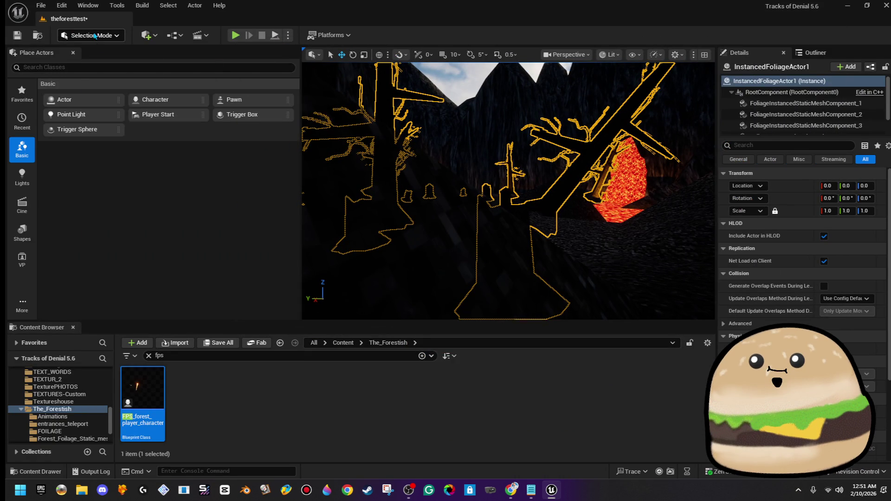
In foliage edit mode, tilt the selected dead tree a few degrees with the Rotate tool
click(93, 70)
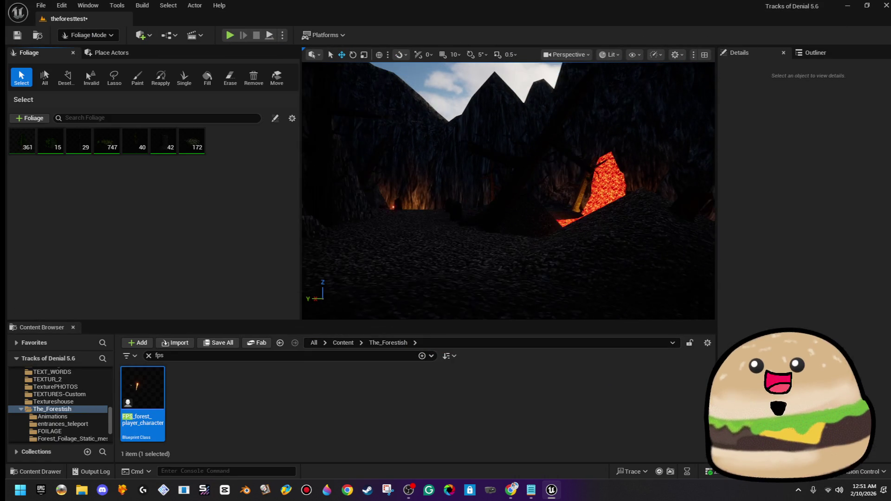
key(e)
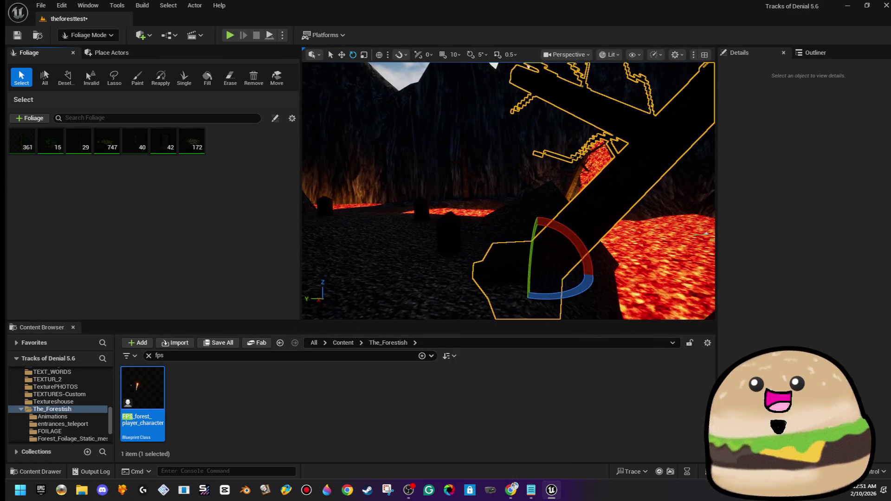
drag(576, 244, 581, 246)
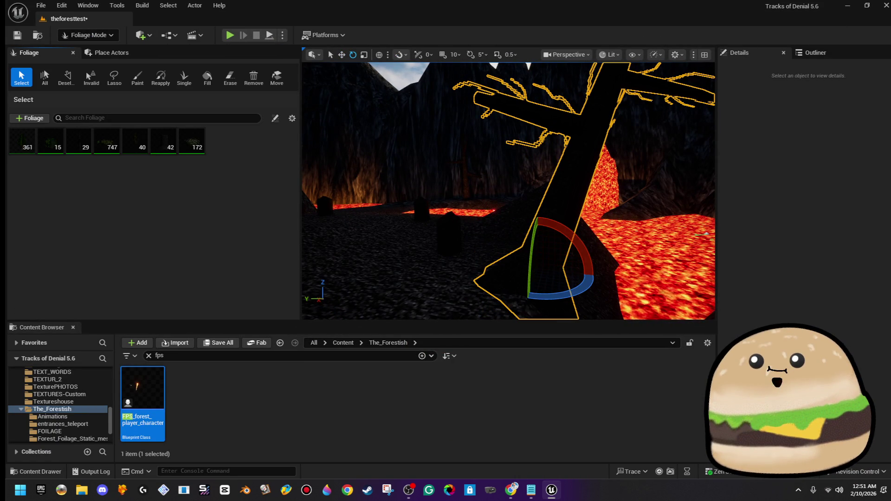
drag(532, 227, 483, 235)
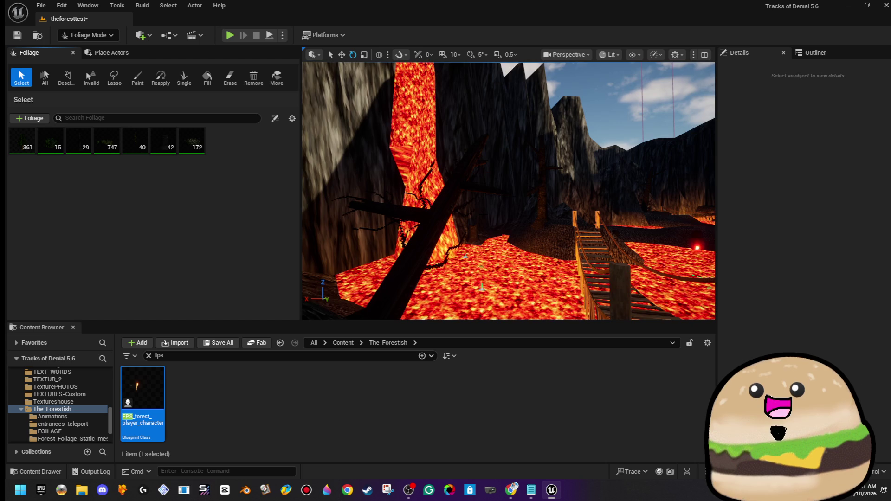
Select and frame the leaning dead tree in the canyon, rotate it upright, then start a play-test
click(403, 200)
key(f)
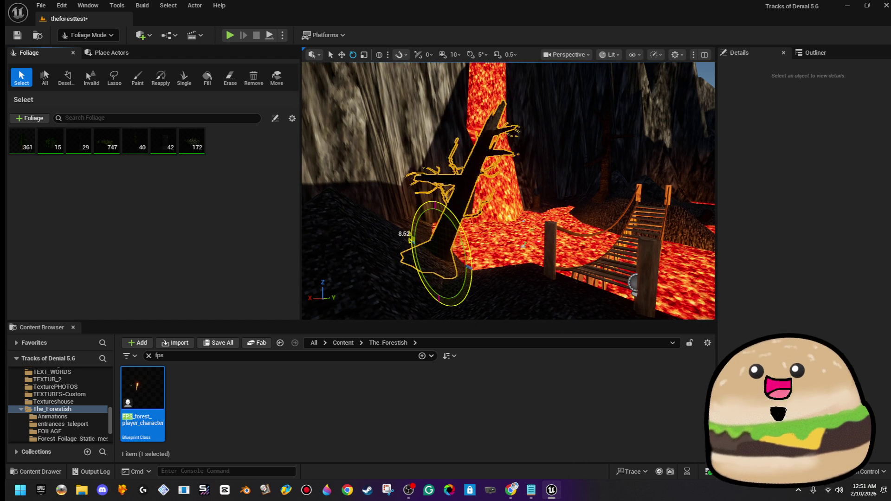
mouse_move(410, 240)
mouse_down()
mouse_move(545, 230)
mouse_move(483, 237)
mouse_up()
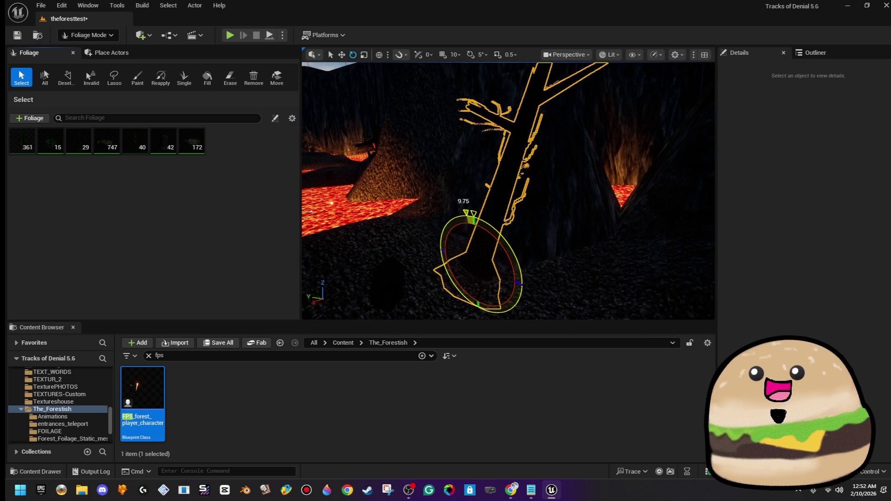
mouse_move(483, 238)
mouse_down()
mouse_move(455, 238)
mouse_move(479, 253)
mouse_up()
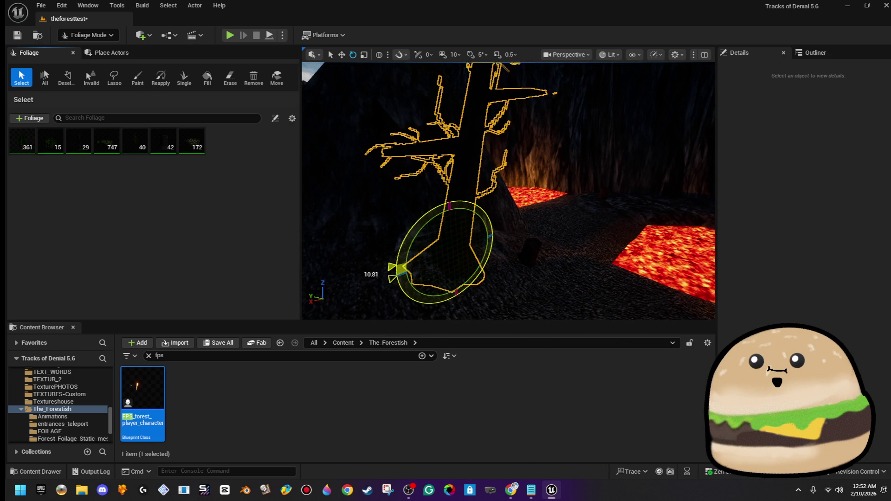
mouse_move(480, 253)
mouse_down()
mouse_move(510, 255)
mouse_move(491, 251)
mouse_move(510, 234)
mouse_up()
key(w)
key(e)
mouse_move(458, 243)
mouse_down()
mouse_move(515, 258)
mouse_move(492, 190)
mouse_move(450, 193)
mouse_move(438, 177)
mouse_move(432, 244)
mouse_up()
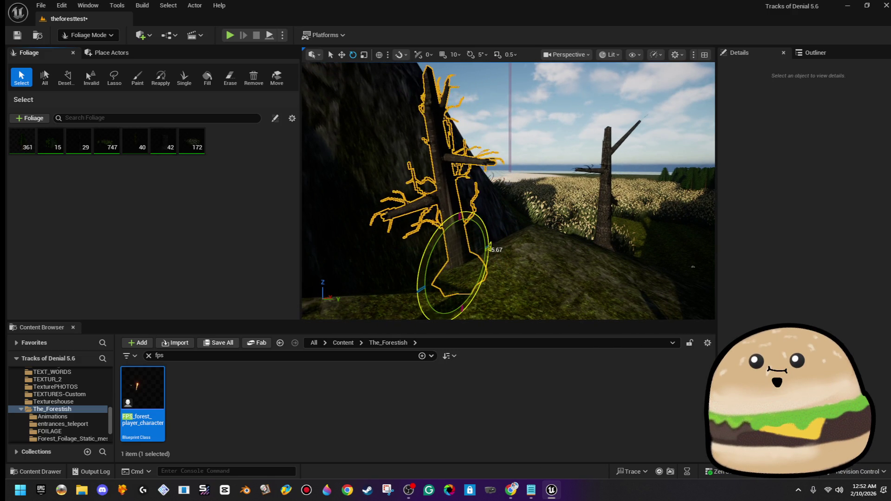
click(229, 37)
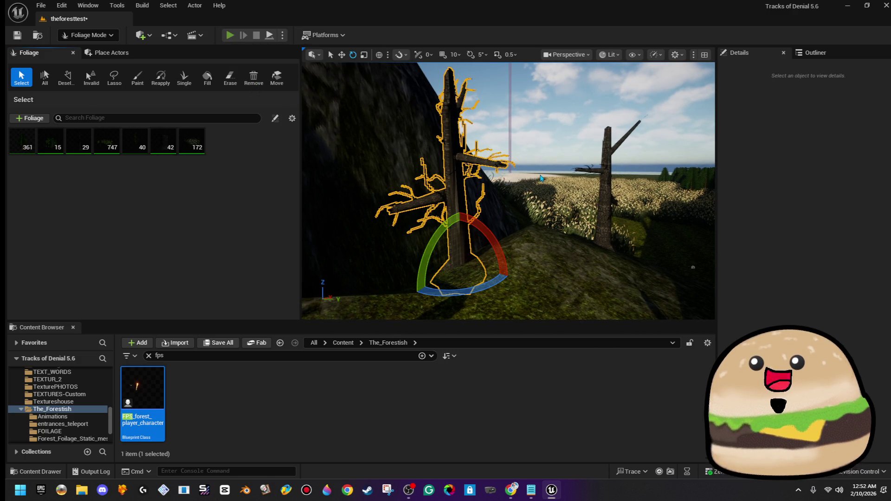
Walk past the dead tree, through the canyon and lava pools, and up the bridge stairs
key(w)
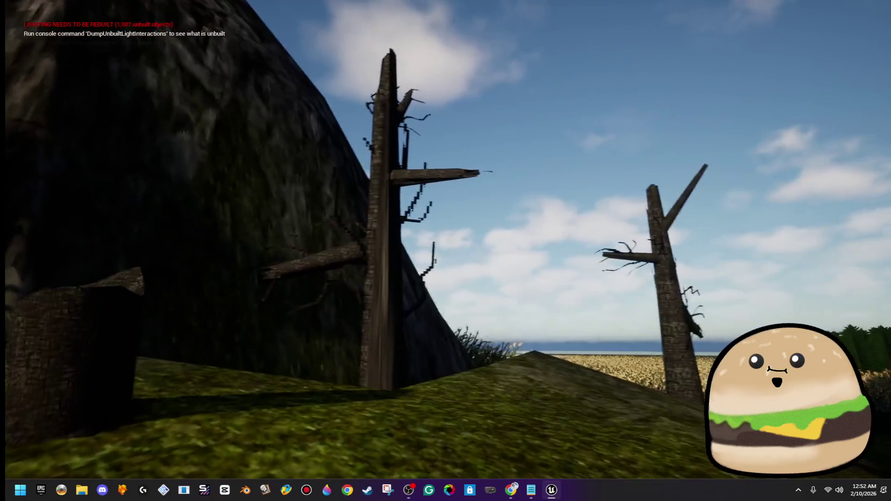
key(w)
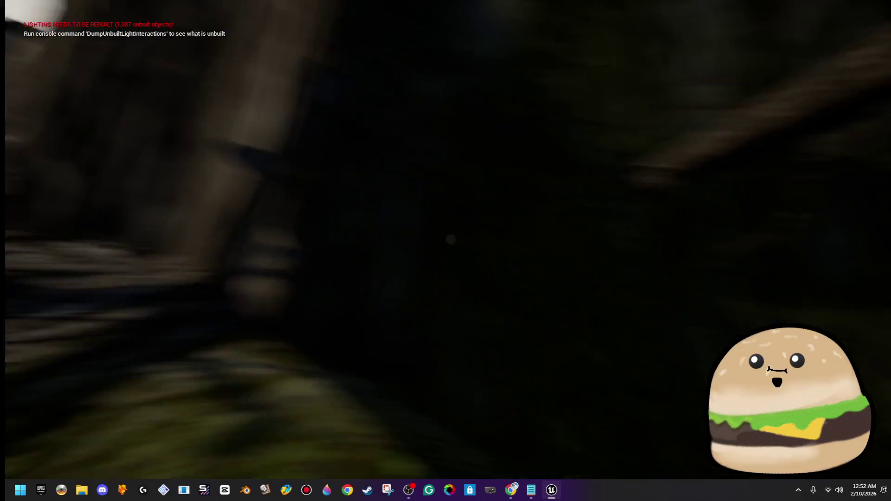
key(w)
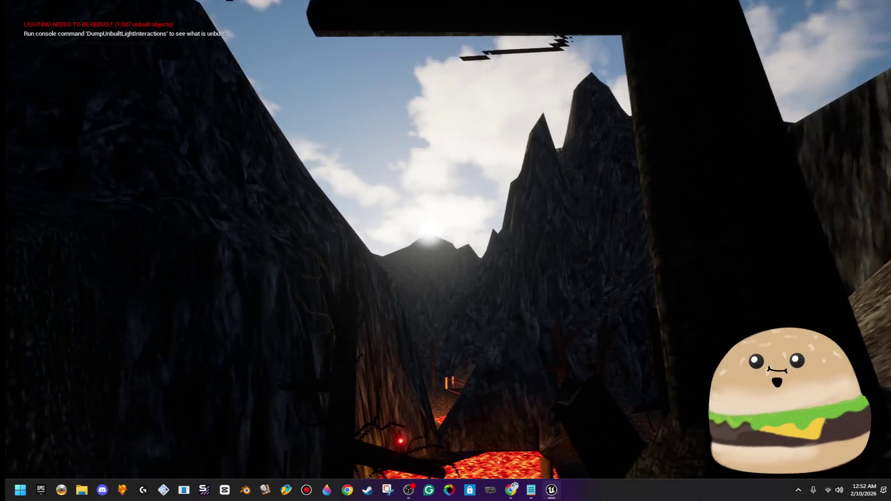
key(w)
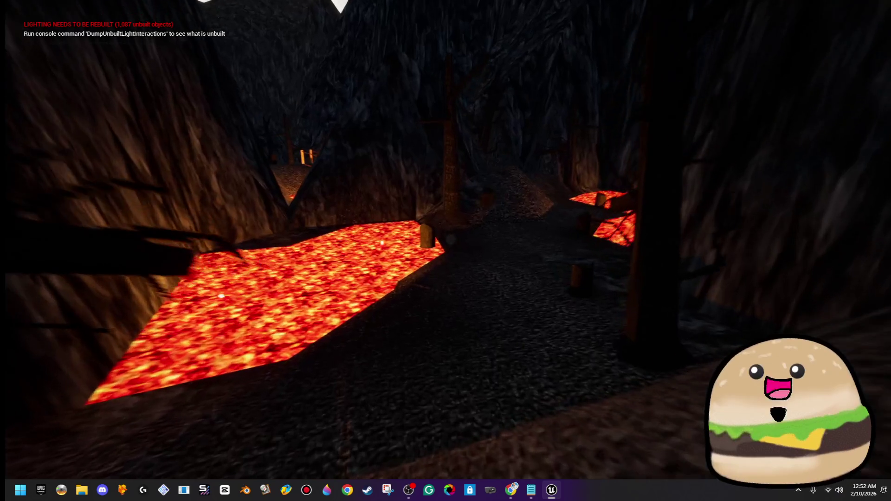
key(w)
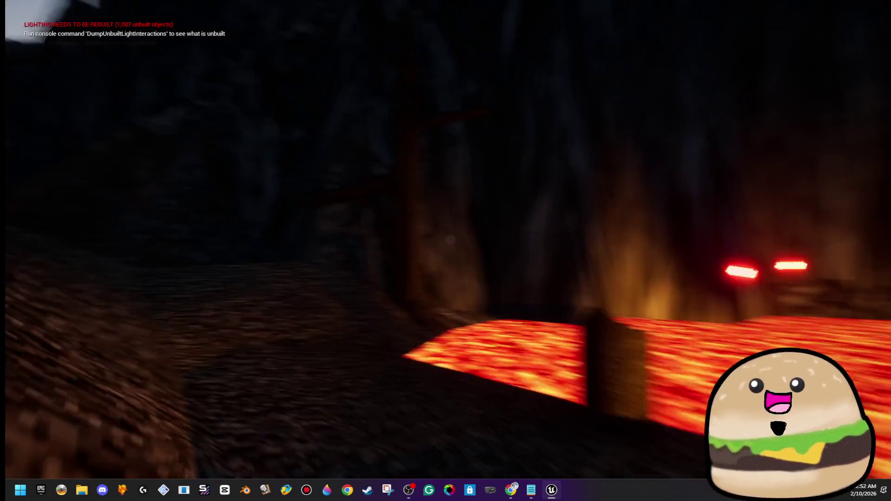
mouse_move(445, 251)
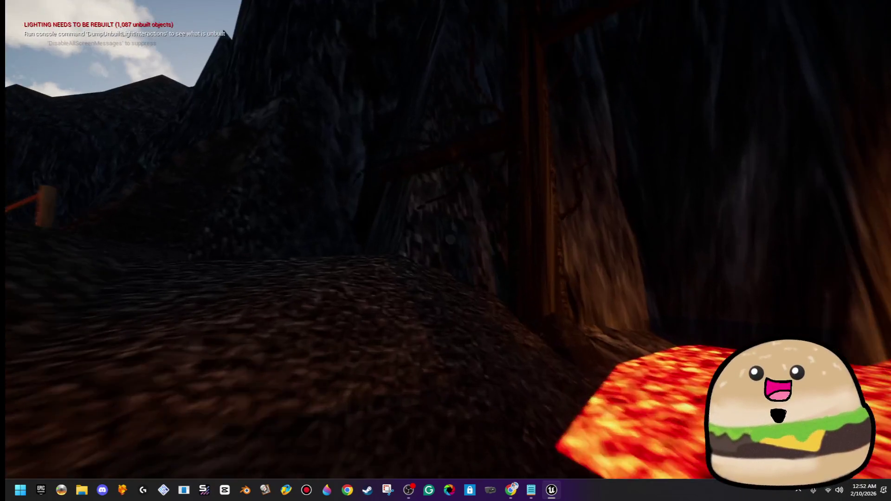
key(w)
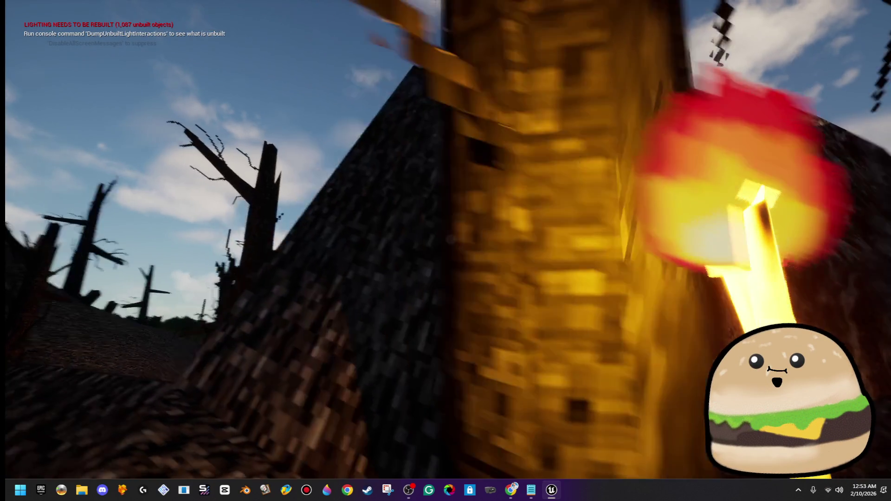
key(w)
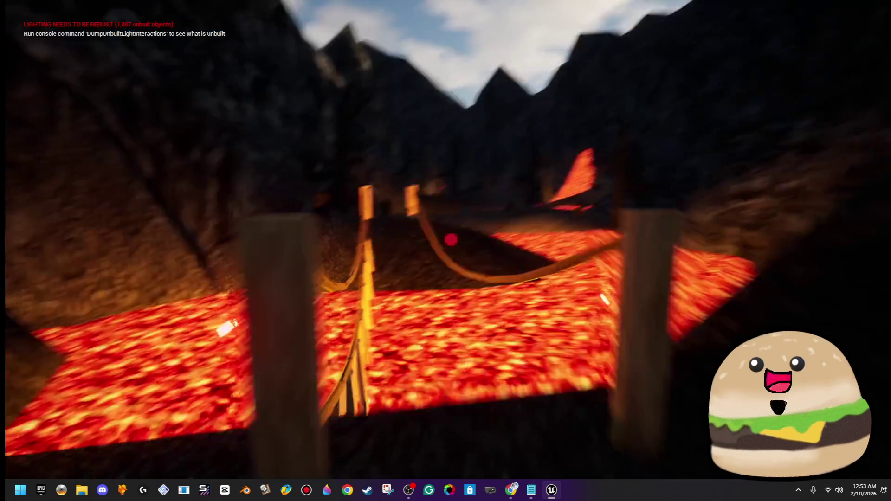
key(w)
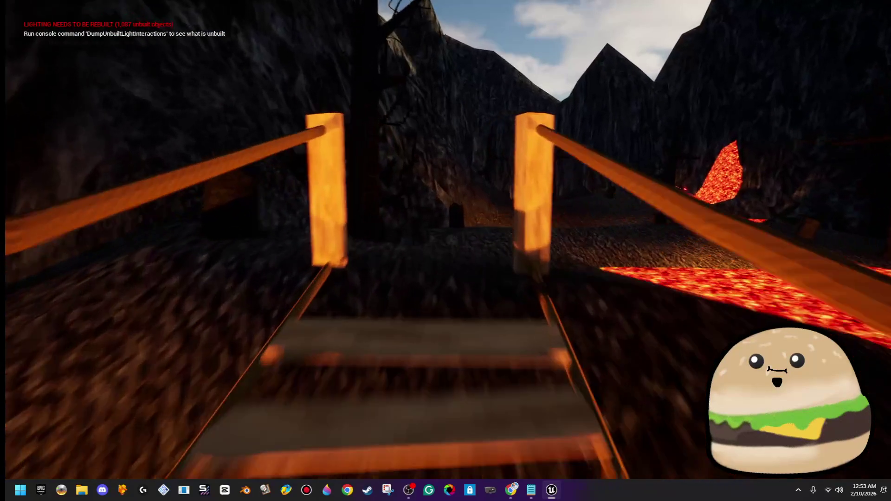
Stop the play-test, restore the editor layout, and switch to Landscape sculpting mode with Shift+2
key(Escape)
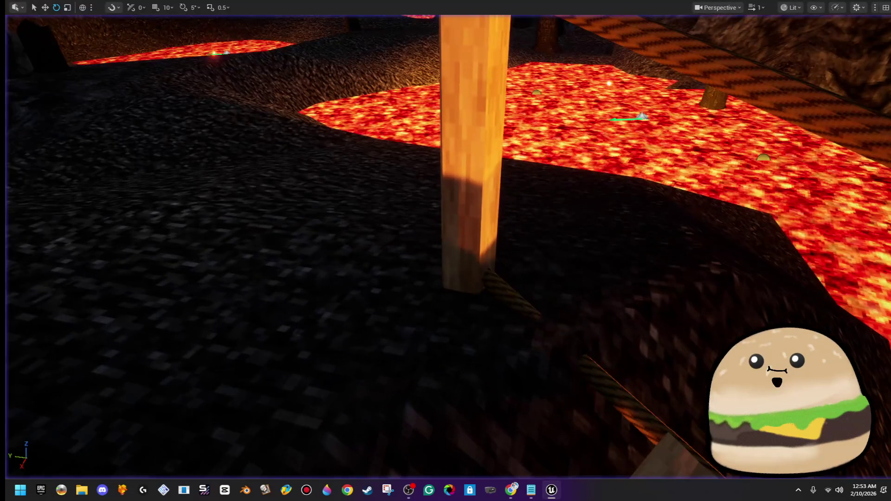
key(F11)
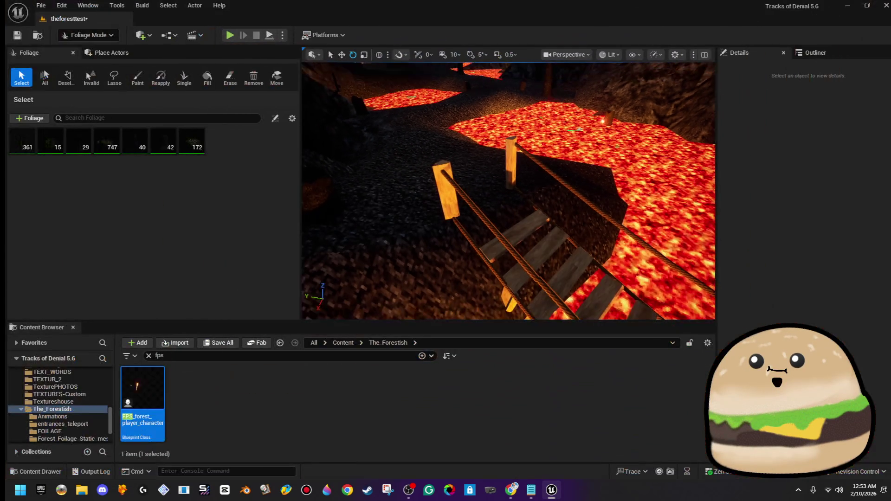
click(238, 80)
click(88, 34)
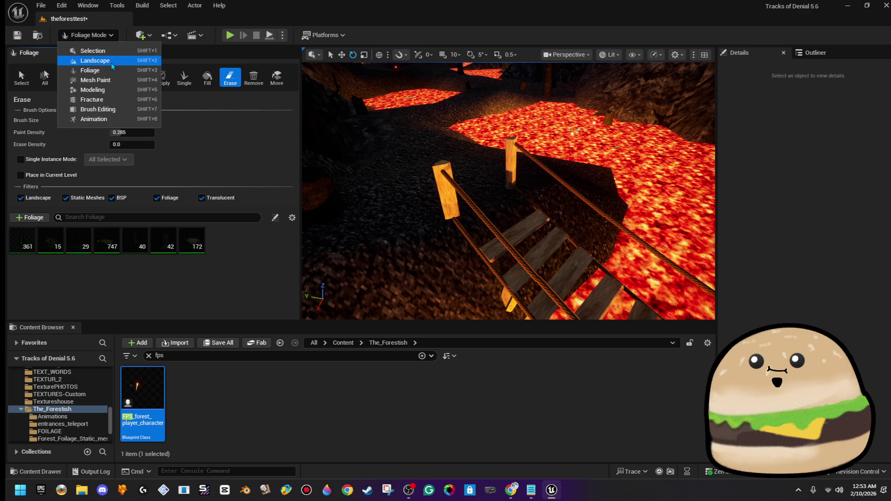
key(Escape)
key(shift+2)
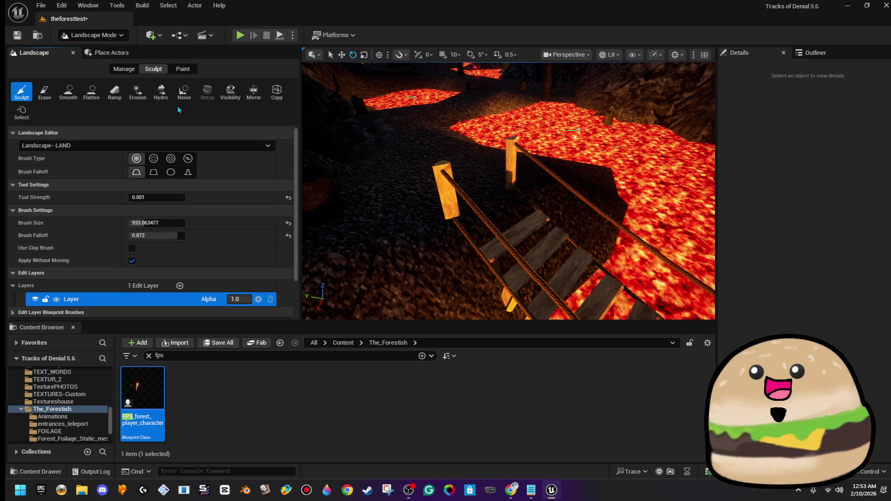
Give the Erosion brush 58 iterations and 202 surface thickness, then return to the Sculpt tool
click(137, 92)
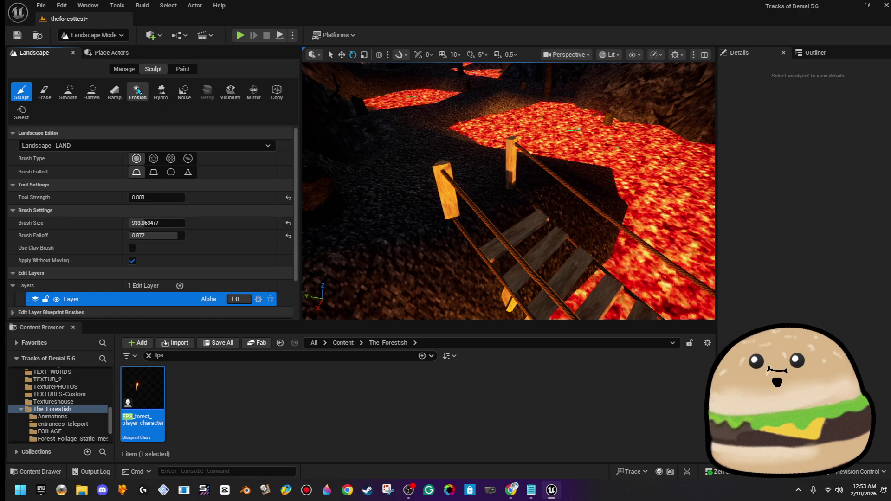
scroll(527, 218, up, 5)
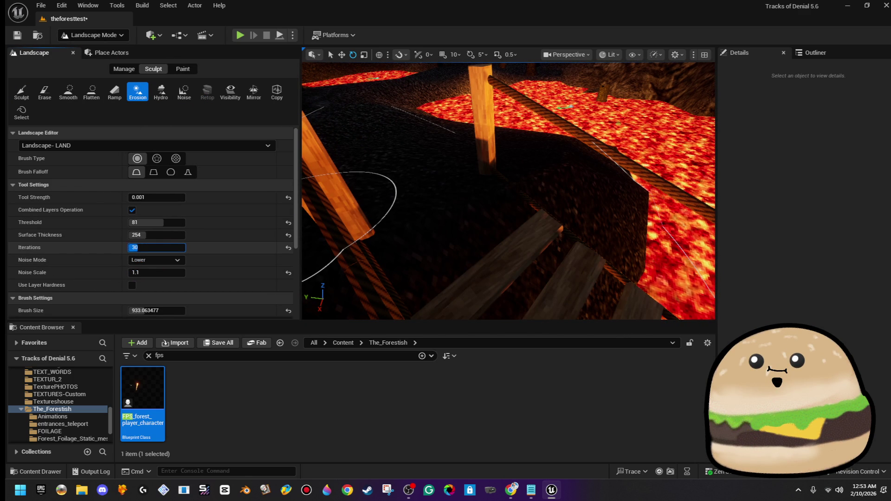
mouse_move(161, 247)
mouse_down()
mouse_move(150, 247)
mouse_move(161, 238)
mouse_up()
text(58)
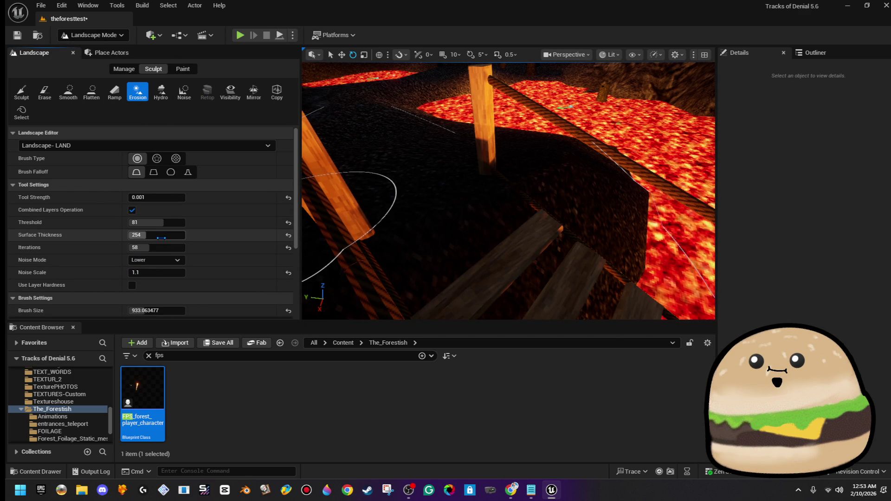
click(180, 211)
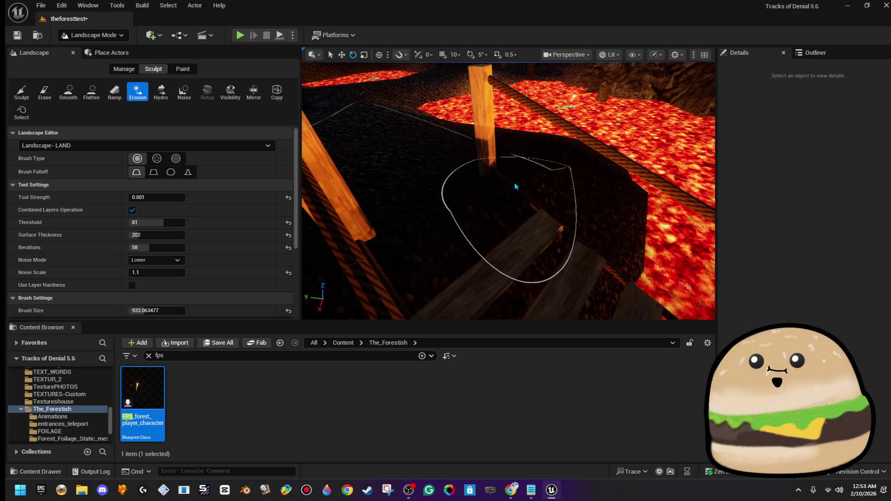
mouse_move(550, 214)
mouse_down()
mouse_move(506, 204)
mouse_move(394, 151)
mouse_up()
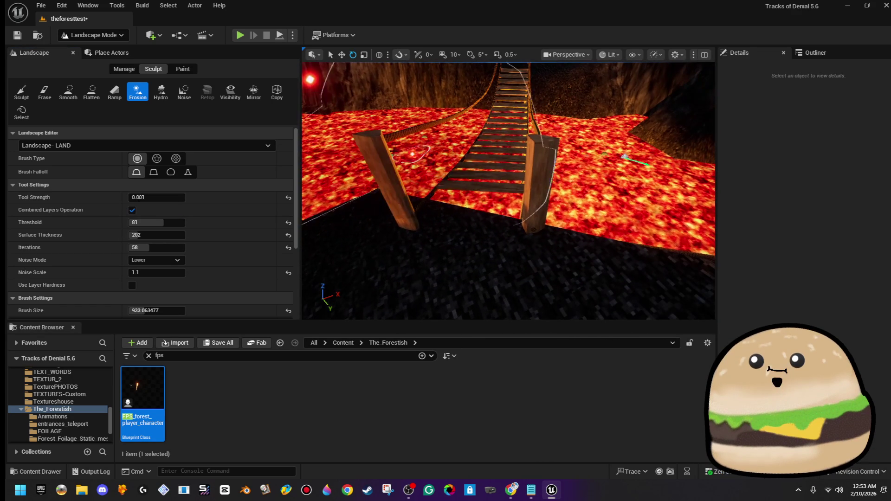
click(18, 101)
drag(413, 279, 602, 228)
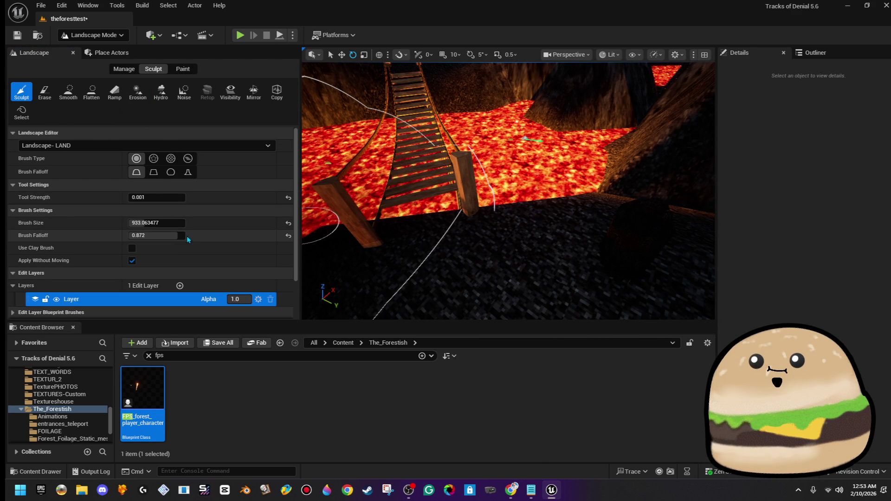
Shrink the brush to size about 180 and falloff 0.219, fly to the bridge bank, and reselect Erosion
scroll(203, 235, down, 3)
scroll(205, 246, up, 3)
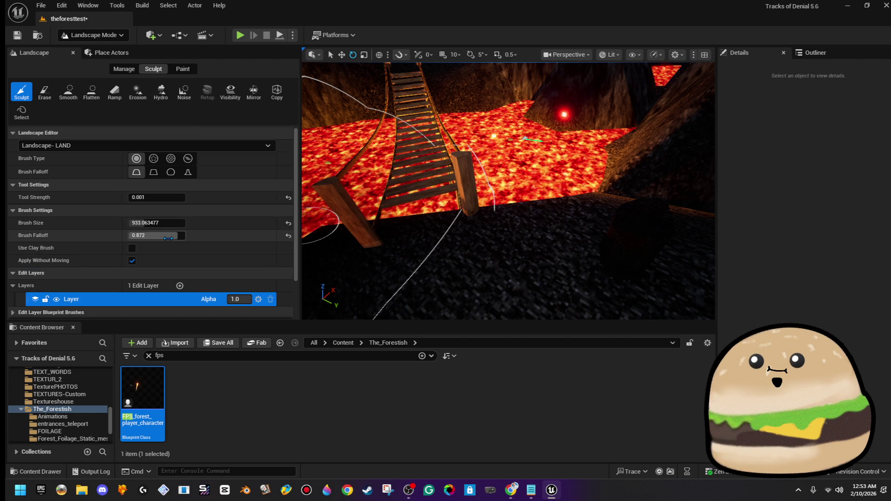
drag(166, 235, 158, 235)
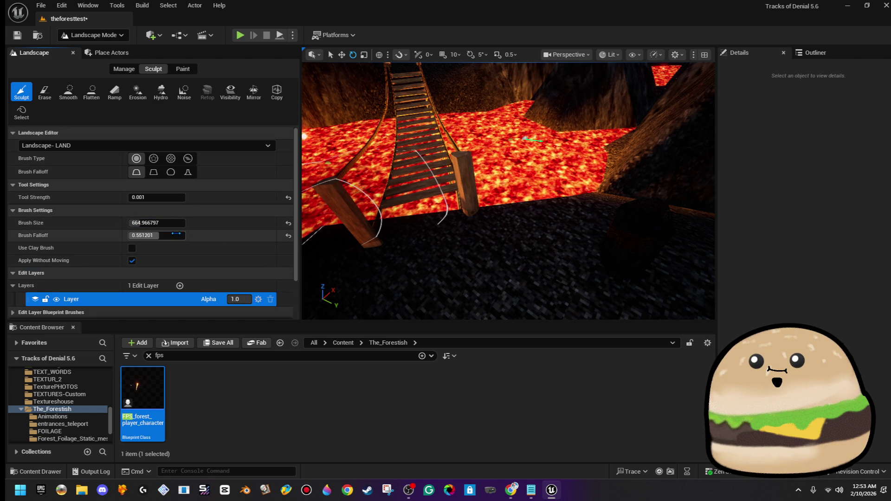
mouse_move(158, 235)
mouse_down()
mouse_move(143, 236)
mouse_move(138, 222)
mouse_up()
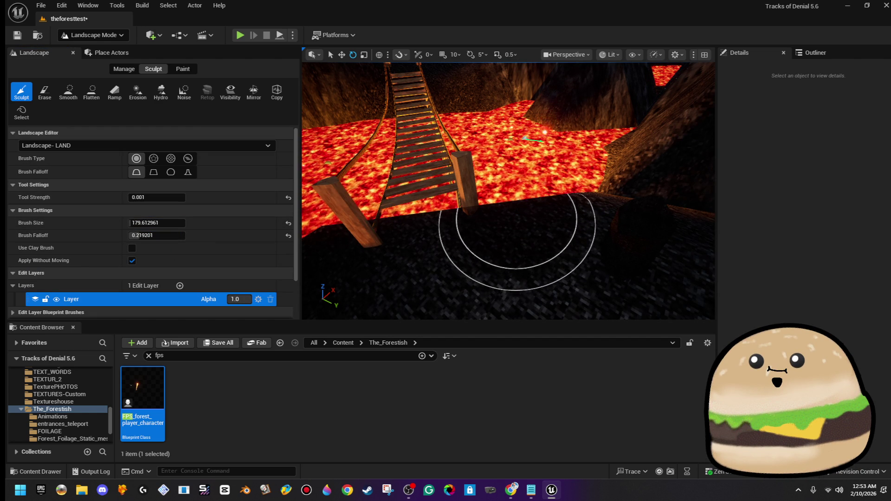
drag(502, 246, 464, 246)
mouse_move(458, 193)
mouse_down()
mouse_move(436, 214)
mouse_move(497, 159)
mouse_move(431, 227)
mouse_move(568, 242)
mouse_move(566, 269)
mouse_move(520, 218)
mouse_up()
click(137, 91)
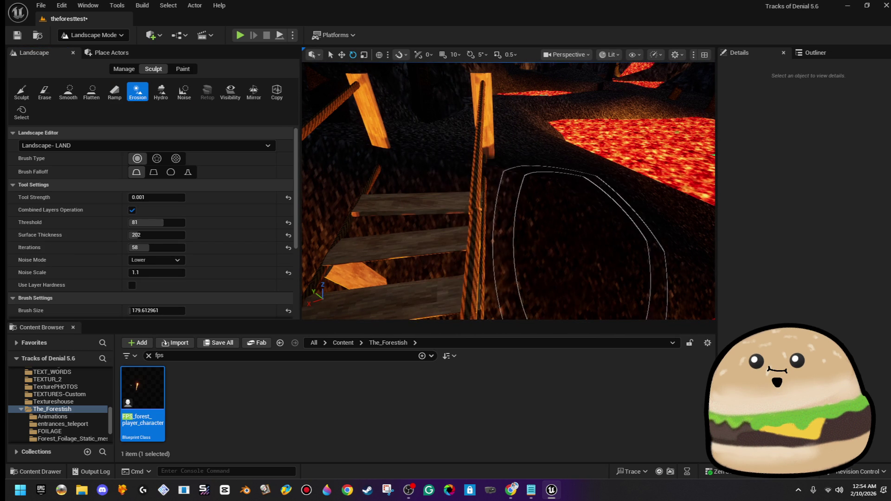
Set the erosion strength to 0.005 and select the Landscape- LAND landscape near the bridge steps
drag(158, 197, 169, 197)
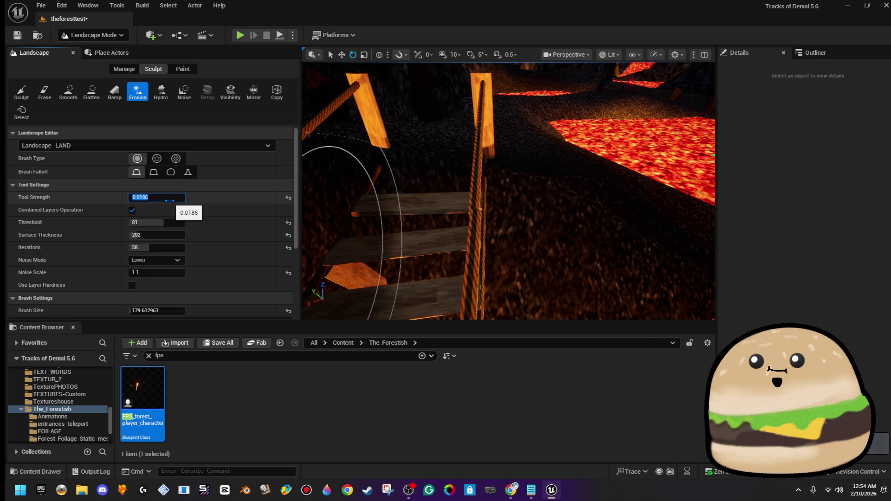
text(0.005)
key(Return)
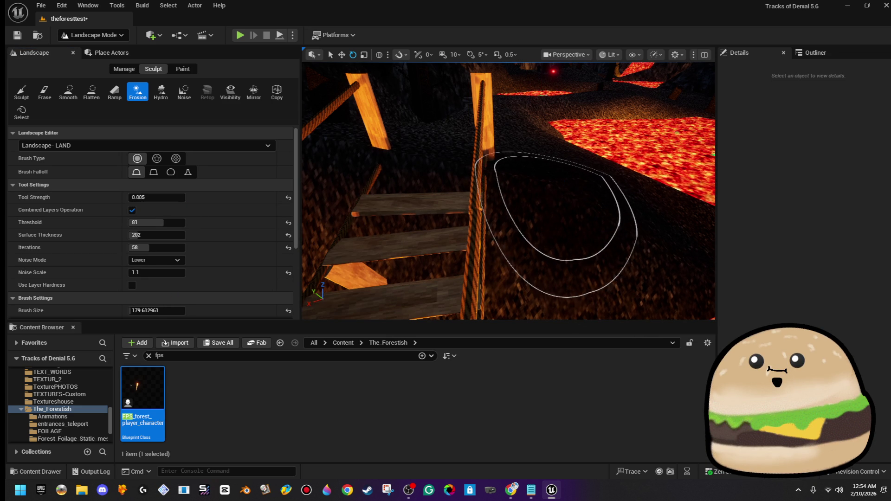
scroll(564, 181, down, 5)
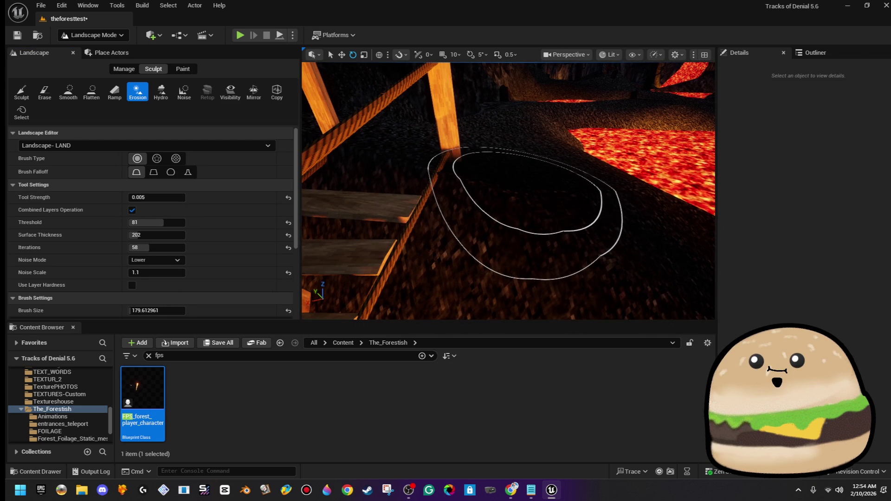
click(525, 190)
scroll(473, 219, up, 3)
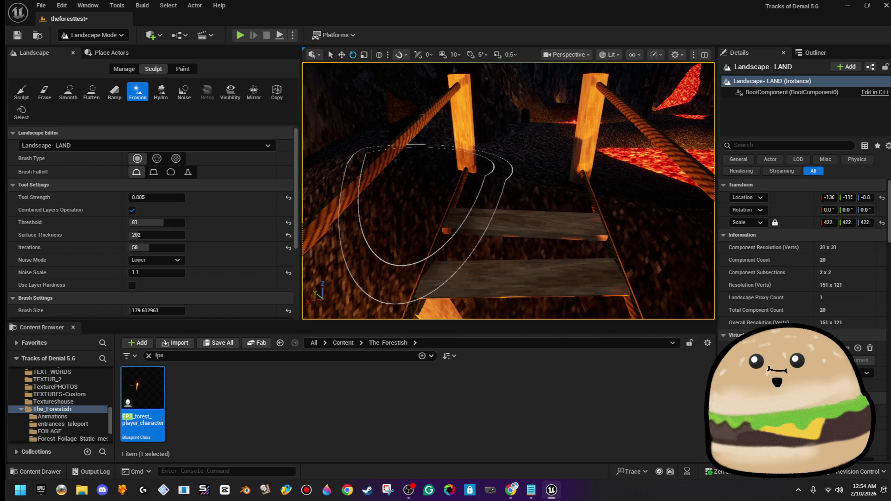
Adjust the view around the bridge, then start a fullscreen play-test with Alt+P and F11
scroll(508, 190, up, 5)
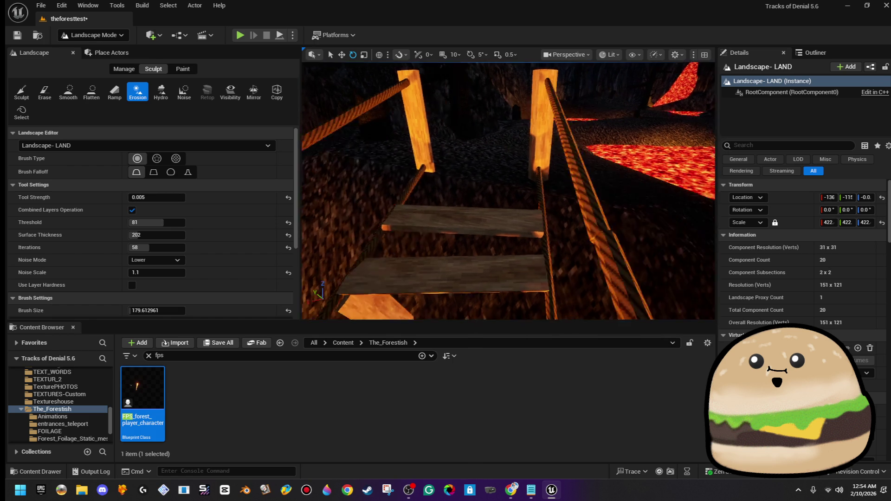
scroll(509, 190, down, 6)
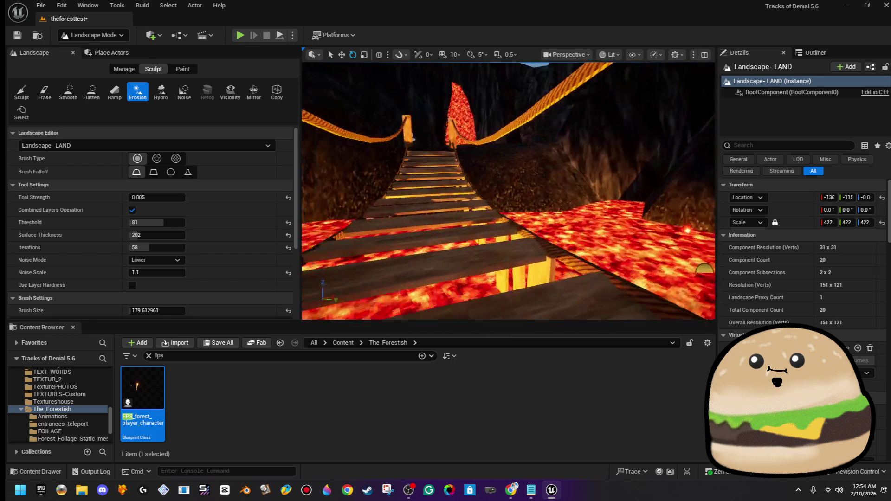
scroll(509, 191, up, 8)
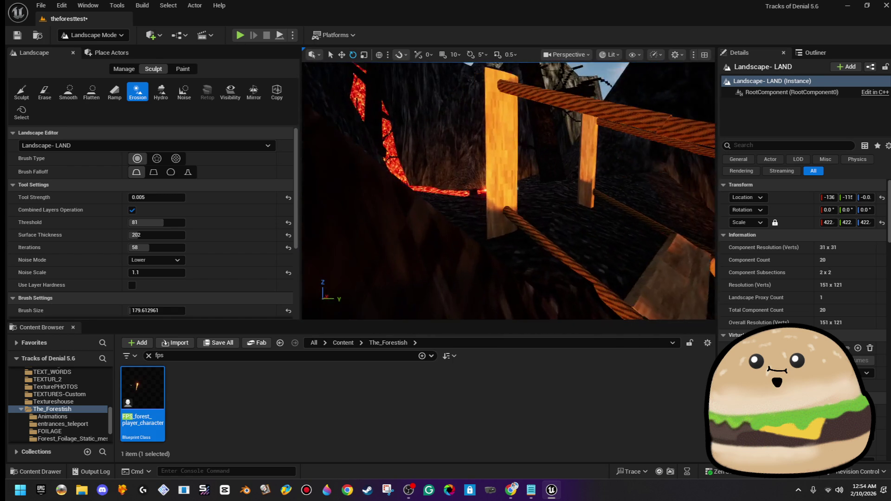
scroll(508, 191, up, 5)
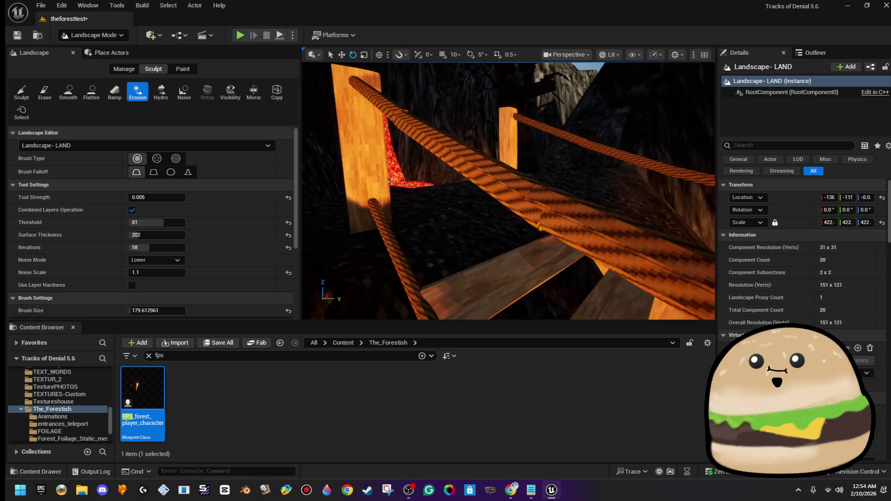
scroll(508, 190, down, 5)
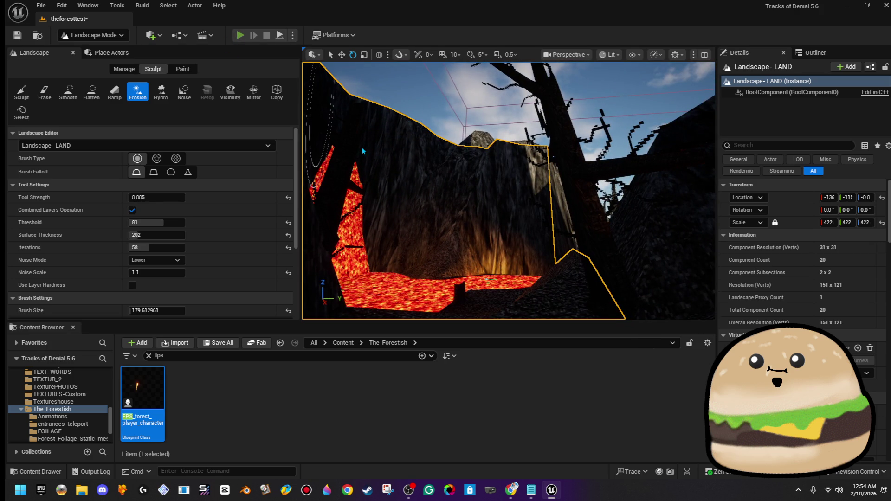
key(alt+p)
key(F11)
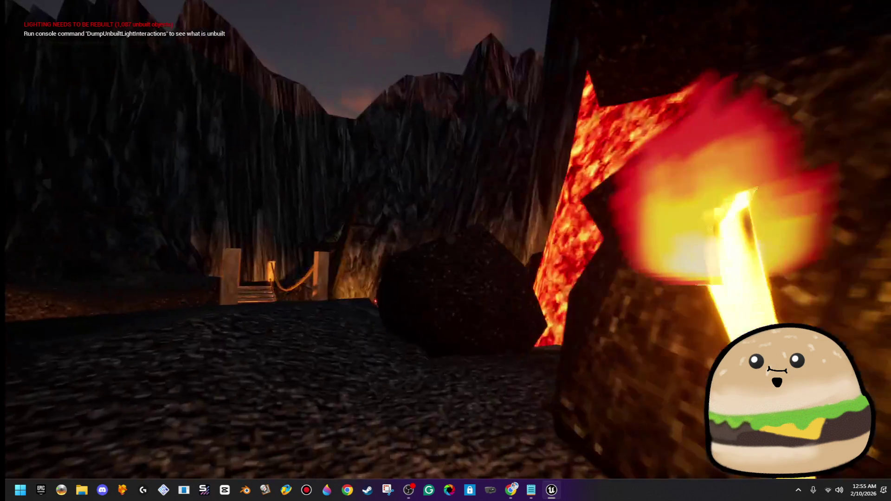
Walk first-person across the rope bridge and through the lava canyon, then end the play-test
key(w)
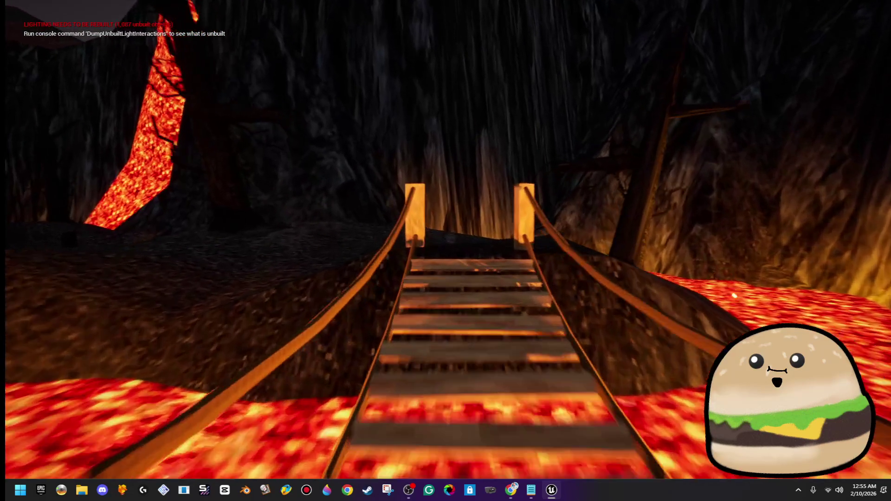
key(w)
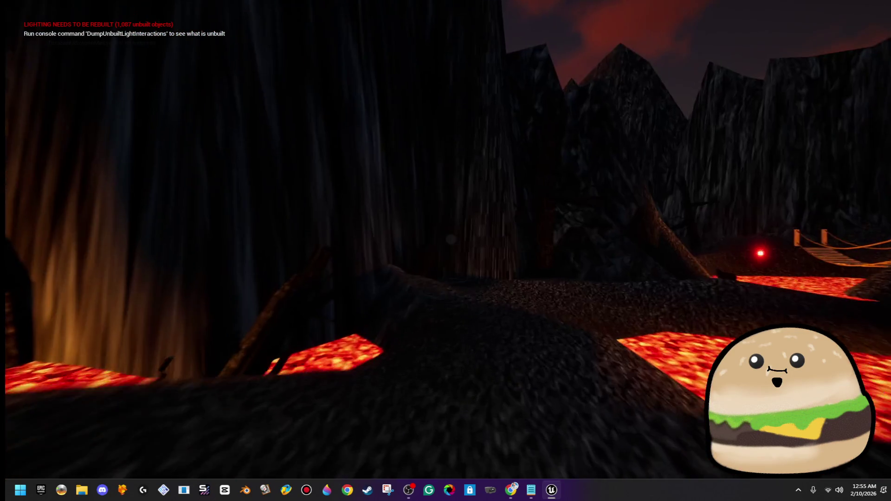
key(w)
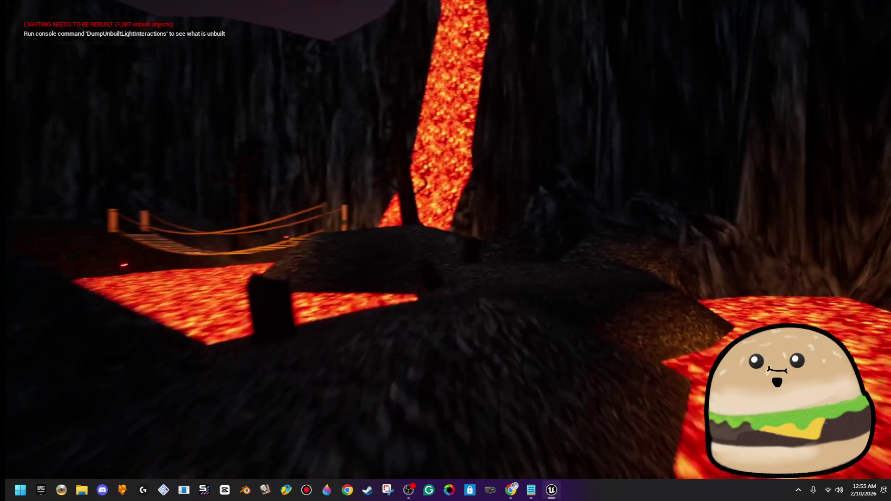
key(w)
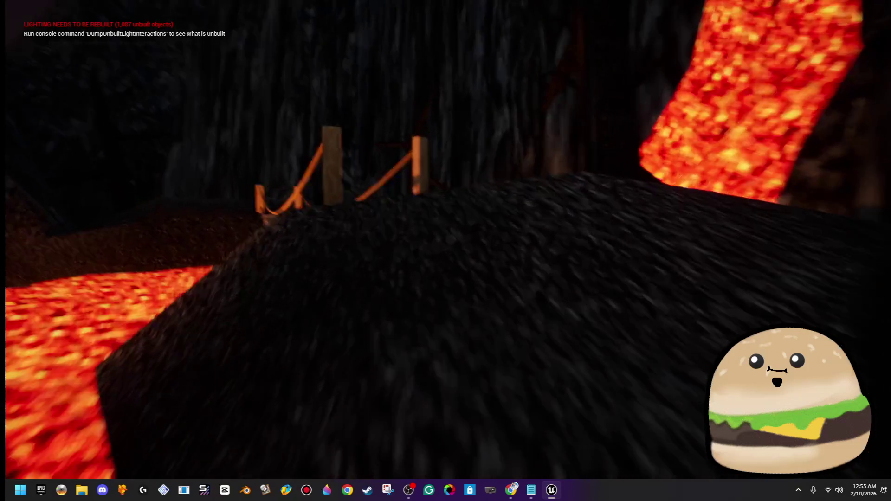
key(w)
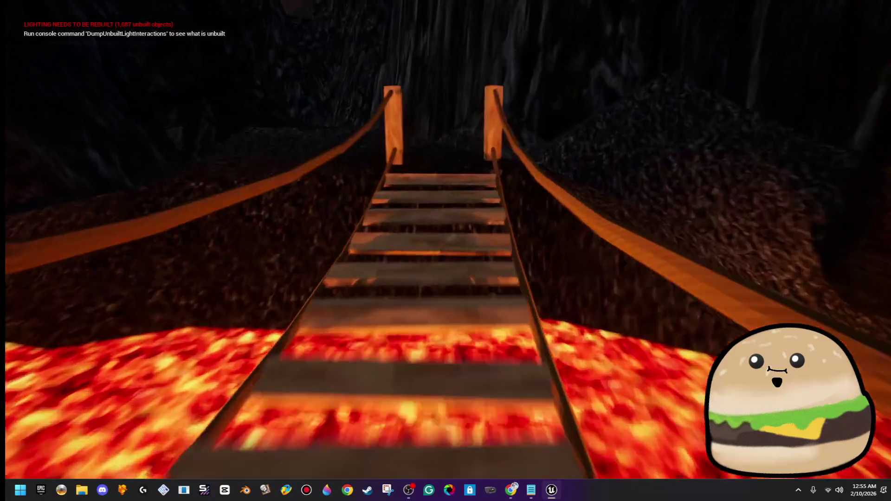
key(w)
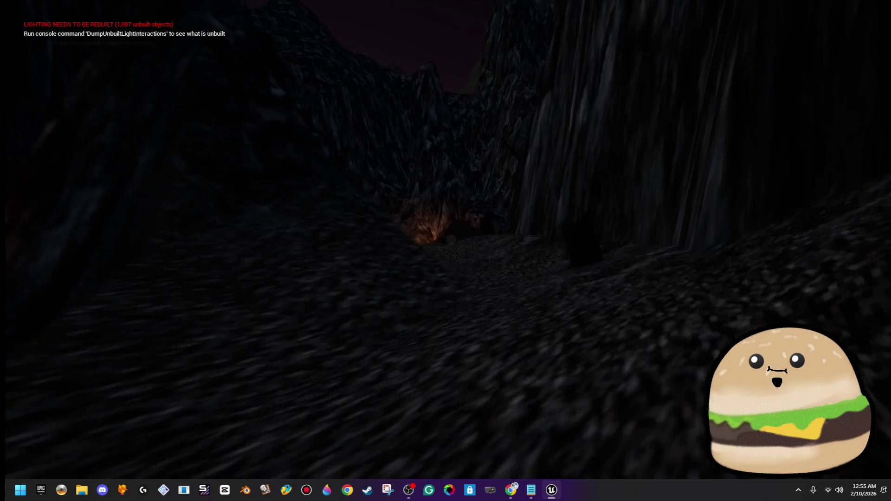
key(w)
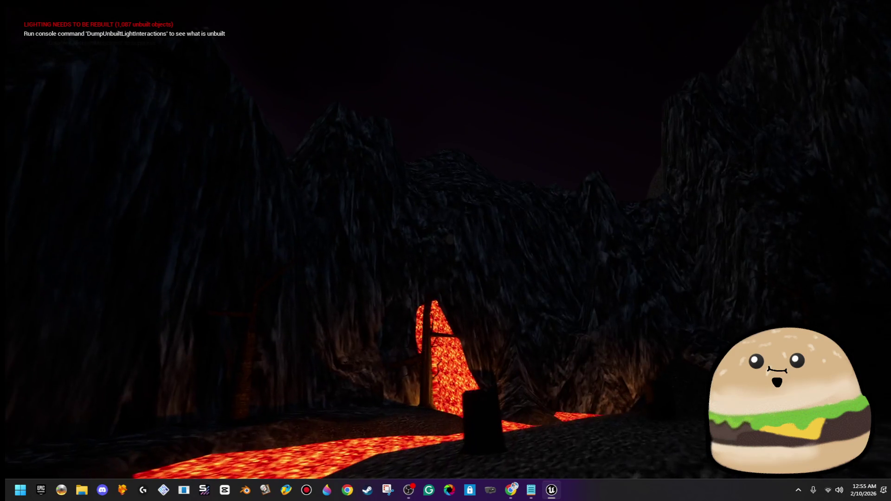
key(Escape)
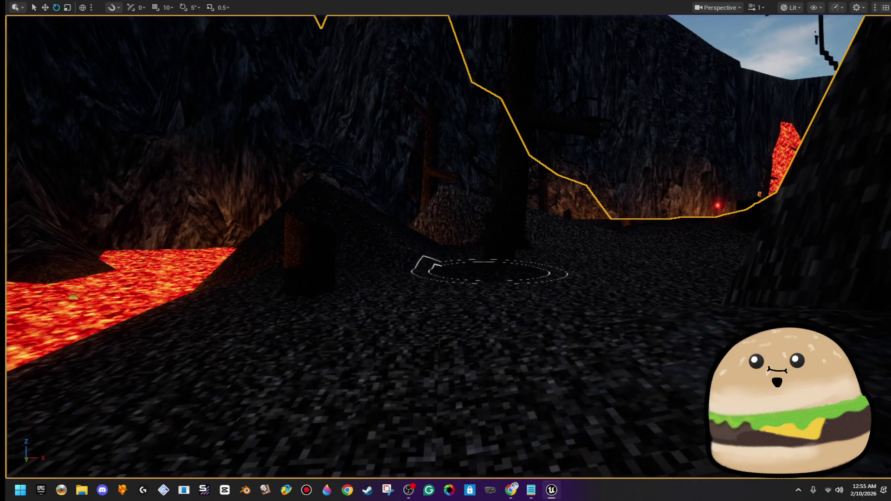
Restore the full editor layout, save the theforesttest map, and close the sand texture and LunaPic browser windows
key(F11)
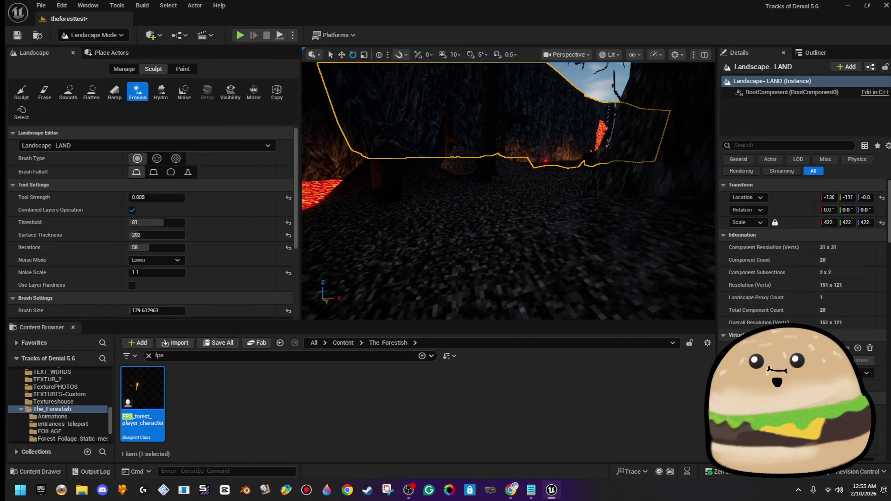
click(17, 36)
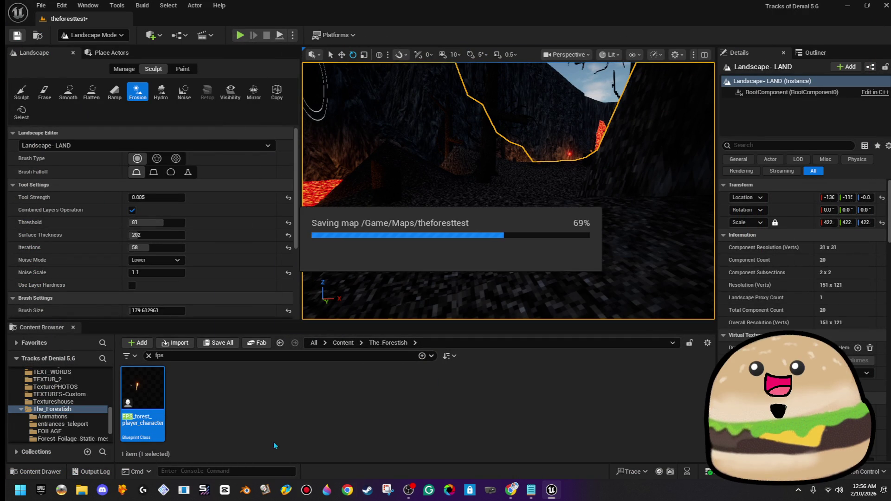
mouse_move(512, 492)
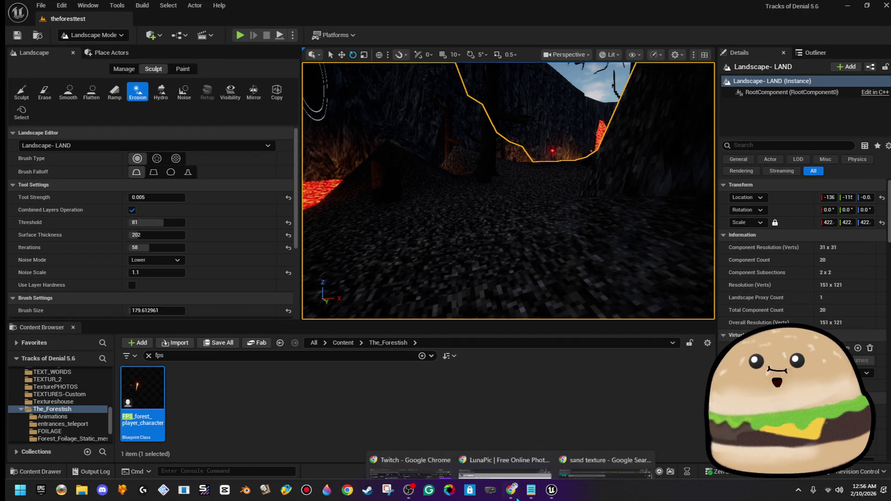
click(646, 410)
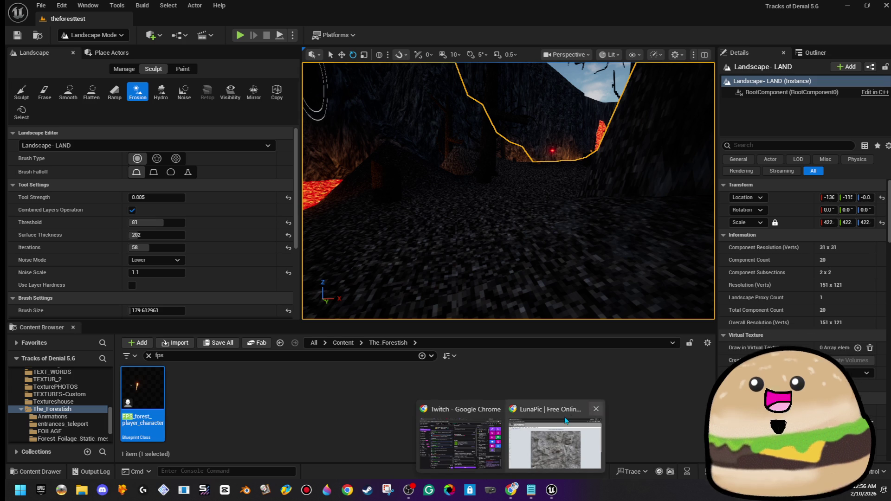
click(587, 408)
Bring the Twitch dashboard forward, slide Chrome mostly off-screen, and switch to another streamer's channel tab
click(501, 441)
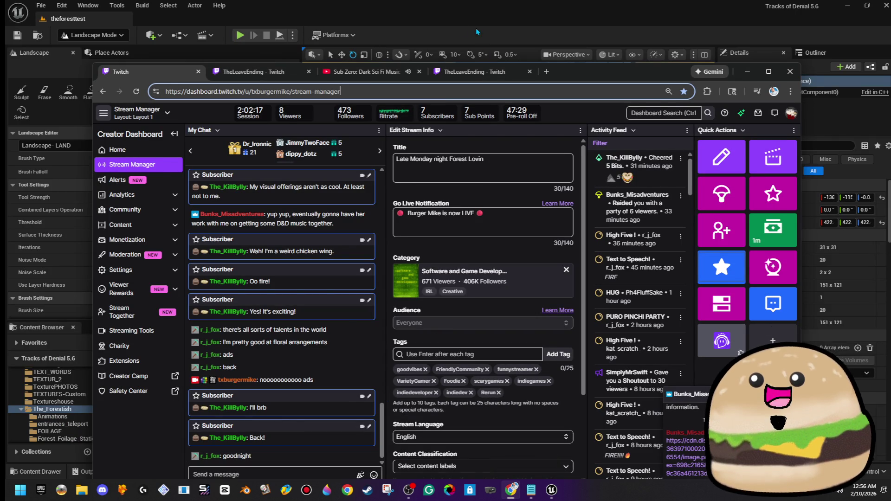
drag(580, 73, 890, 55)
key(ctrl+Tab)
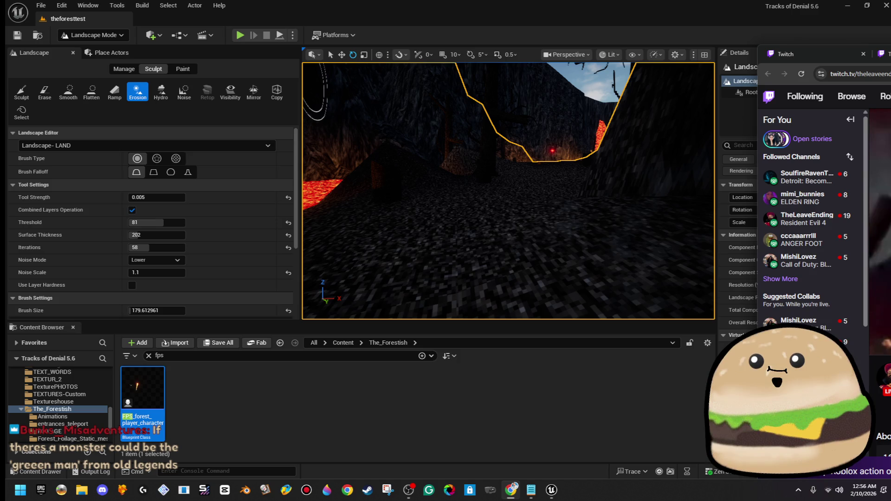
Return to the Unreal editor and fly the viewport camera down the lava canyon
key(alt+Tab)
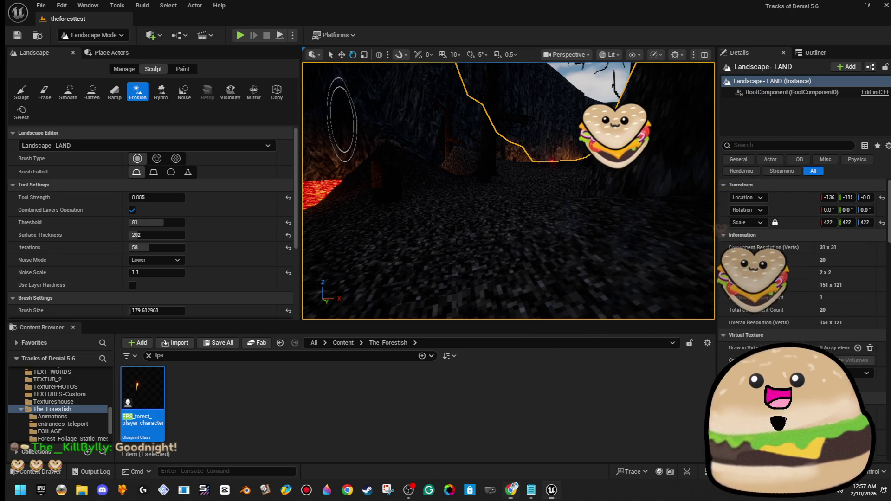
key(Up)
key(Down)
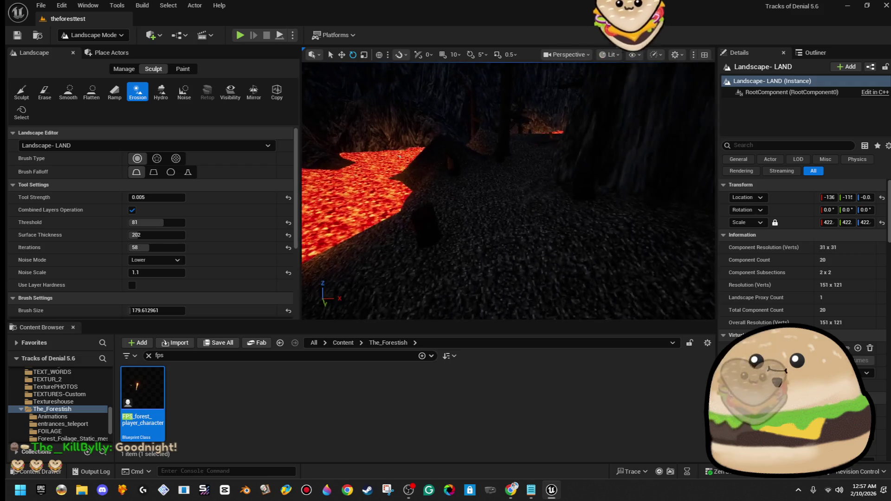
key(Up)
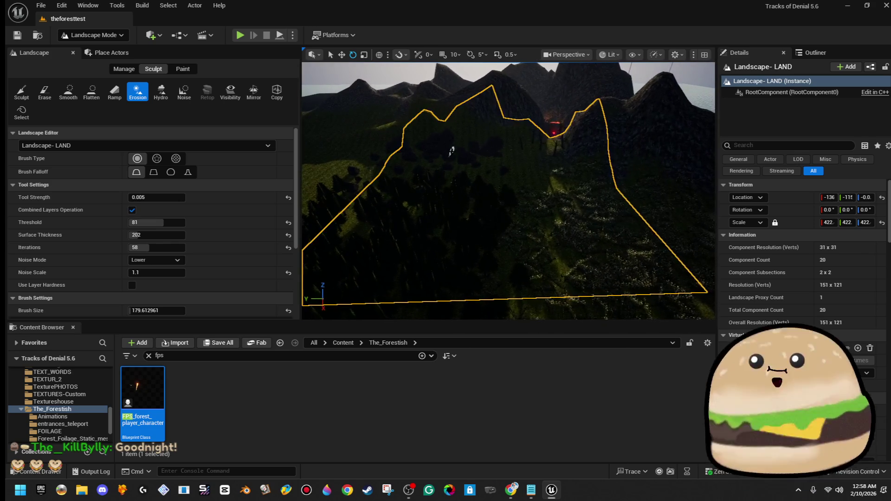
Switch the level viewport to immersive fullscreen with F11
key(F11)
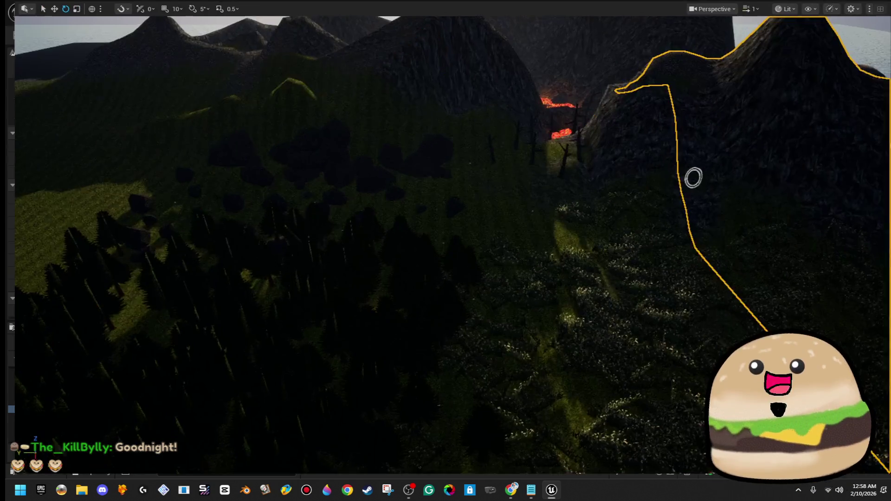